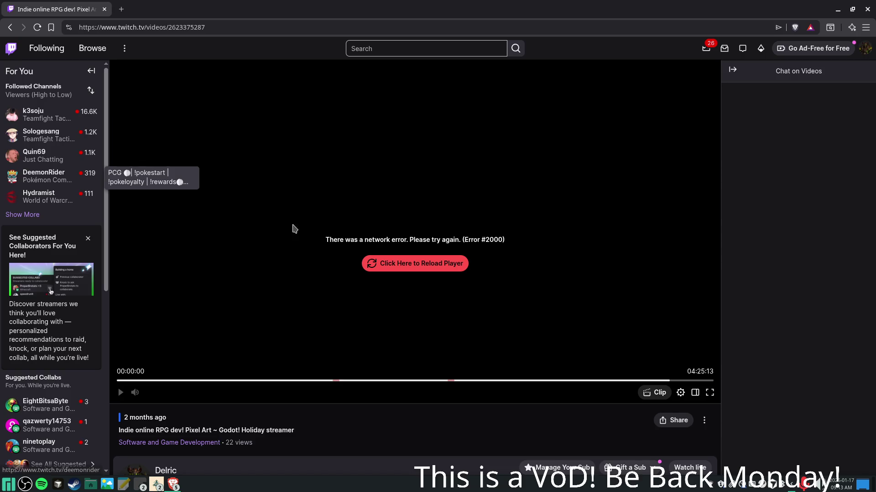
Reload the Twitch player after the network error and watch the VOD full screen
click(404, 267)
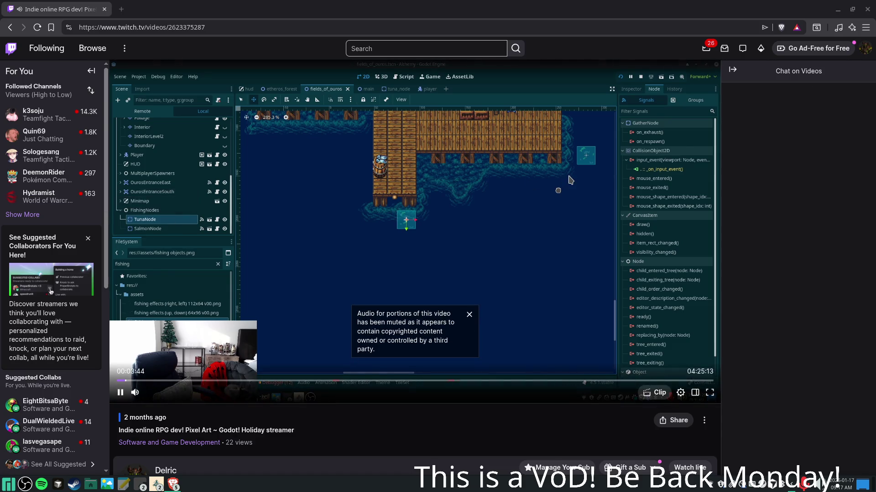
click(712, 398)
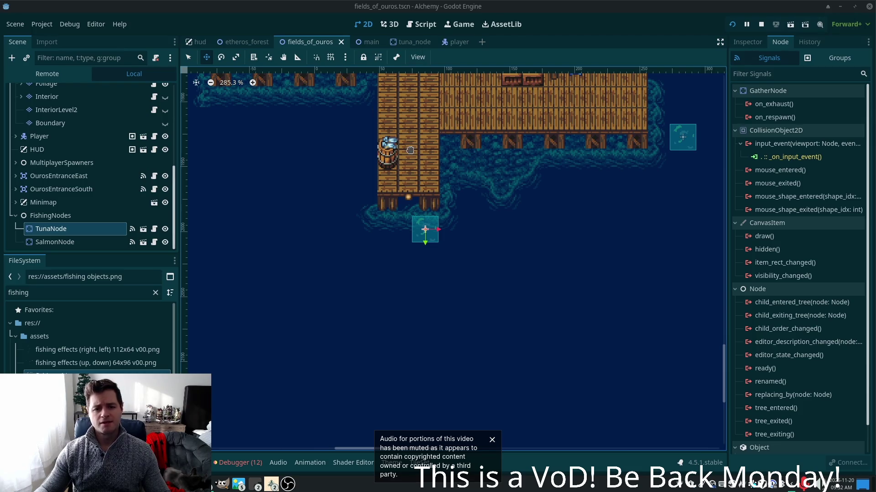
Keep the VOD full screen and bring the code editor with player.gd forward
click(188, 58)
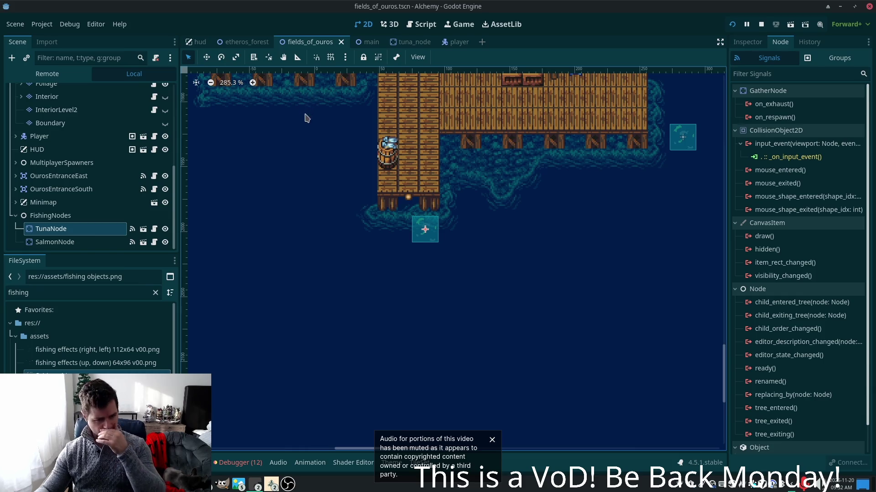
key(alt+Tab)
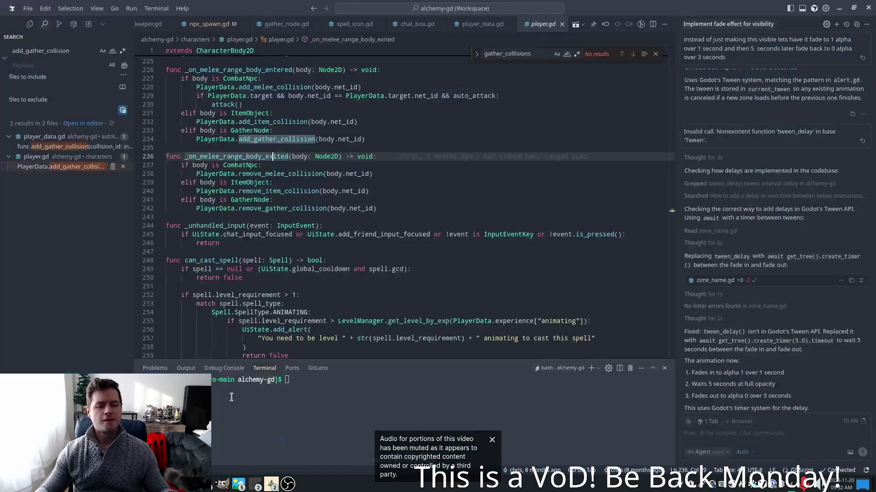
Inspect gather_node.gd's line 41 gather_collisions check and PlayerData's definition in player_data.gd
double_click(216, 174)
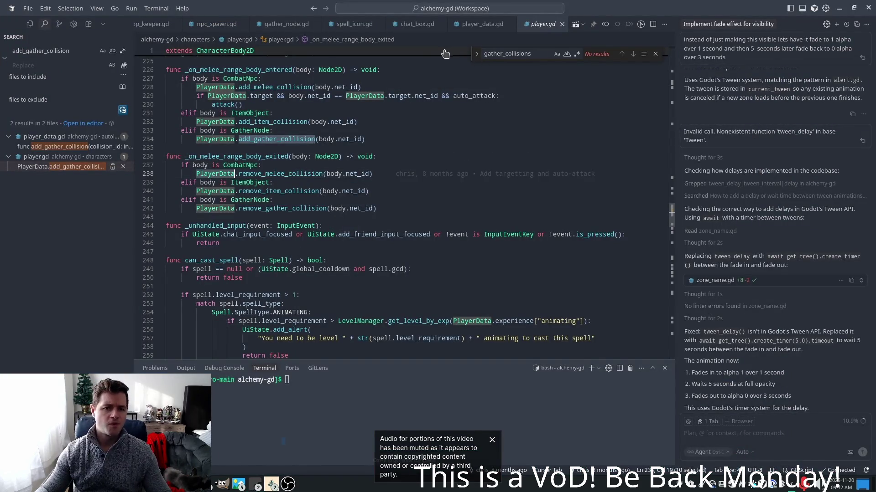
click(297, 26)
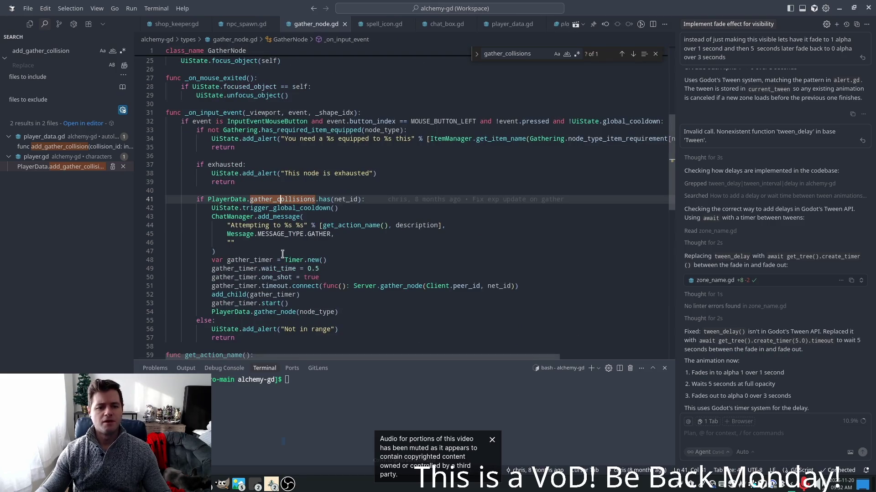
double_click(253, 196)
double_click(324, 199)
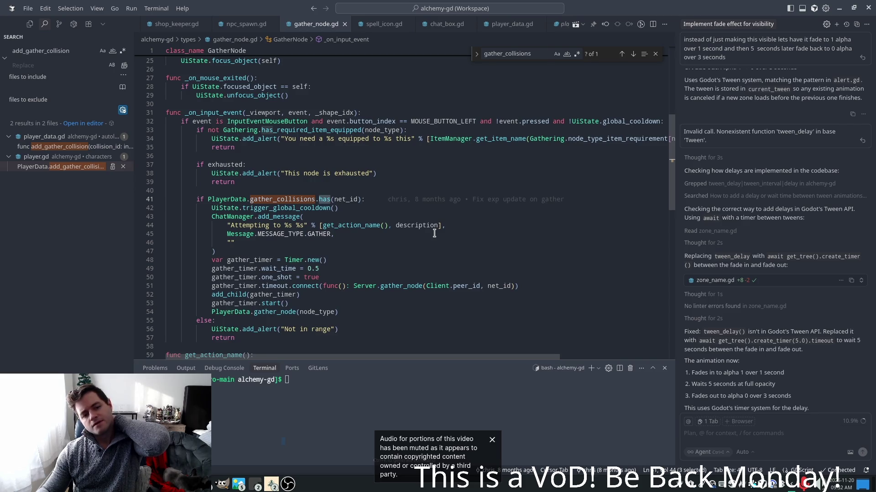
double_click(236, 201)
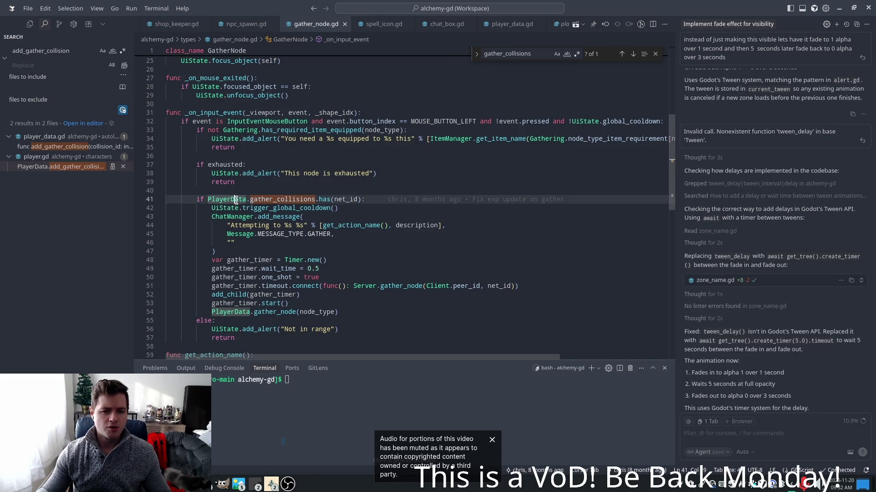
ctrl+click(236, 200)
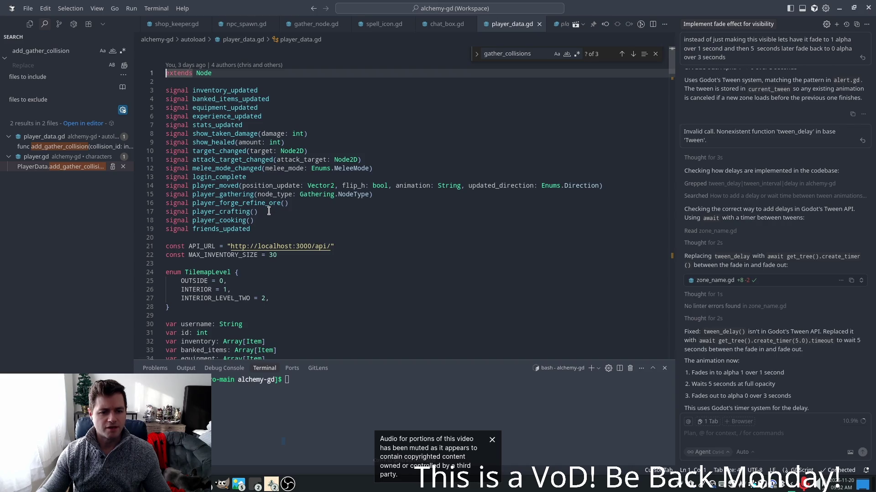
scroll(269, 209, down, 1)
scroll(268, 211, down, 5)
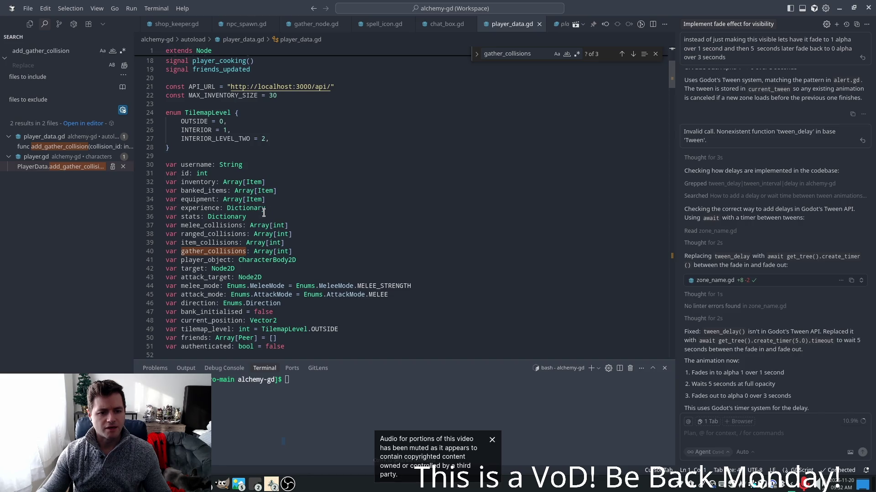
double_click(204, 259)
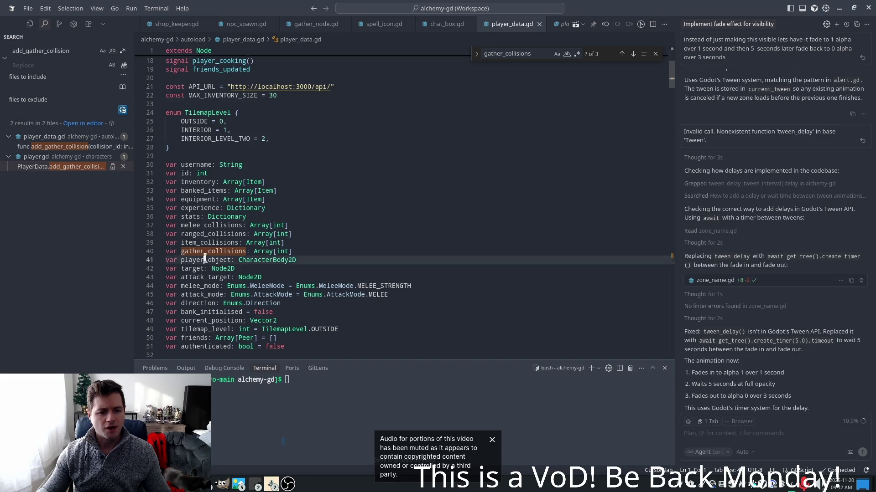
click(318, 27)
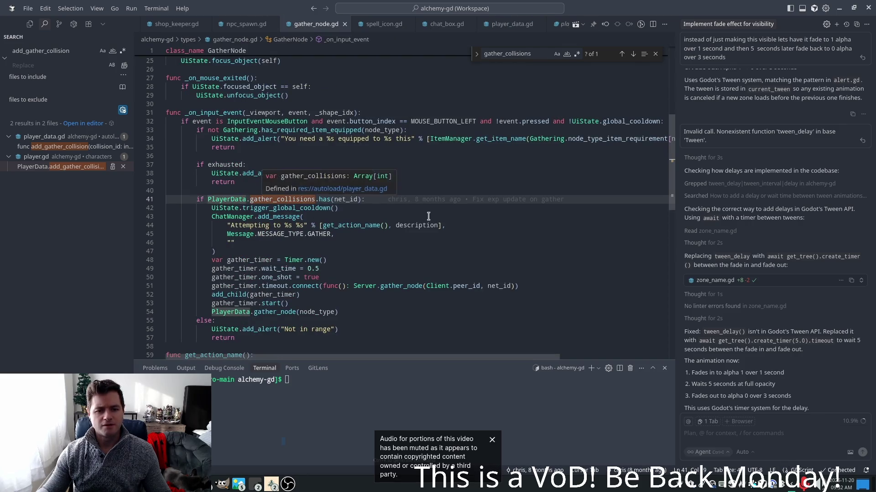
Add line 41's gather_collisions check as context to a new AI chat
click(364, 200)
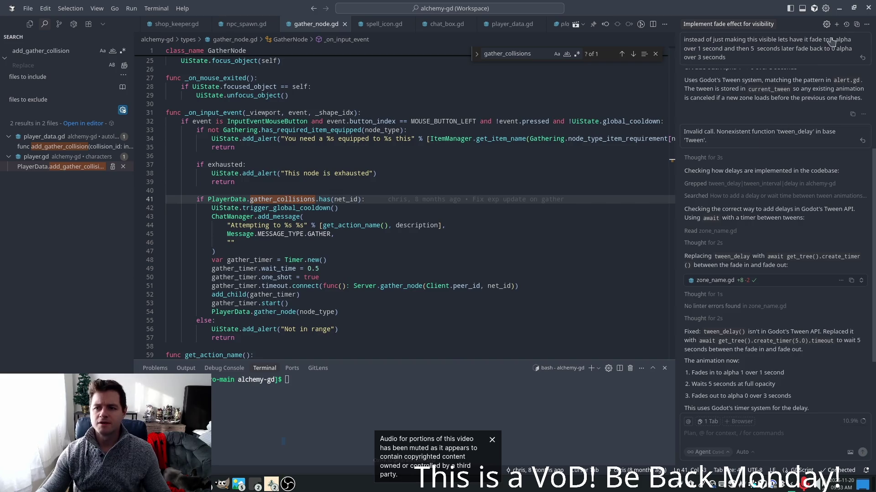
click(836, 23)
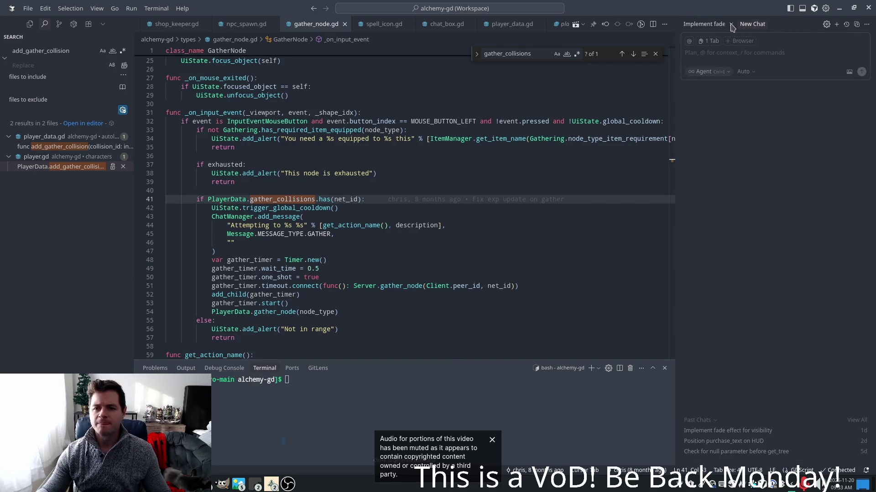
mouse_move(392, 202)
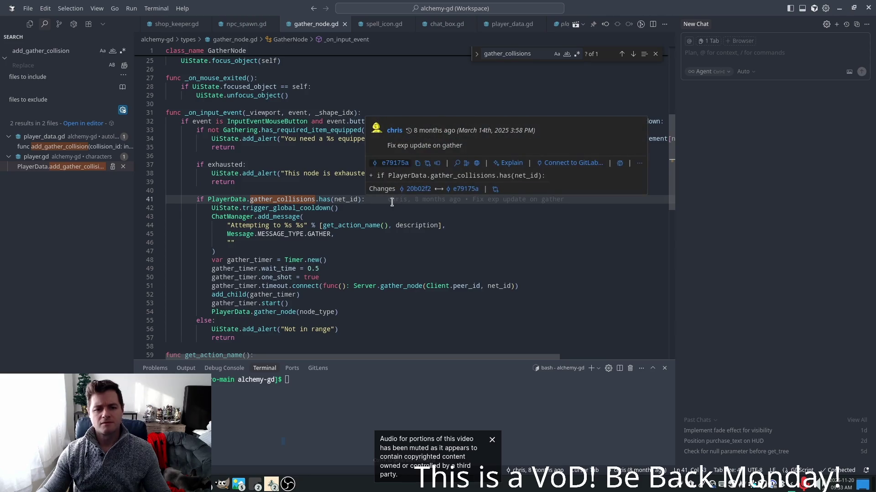
drag(376, 202, 205, 201)
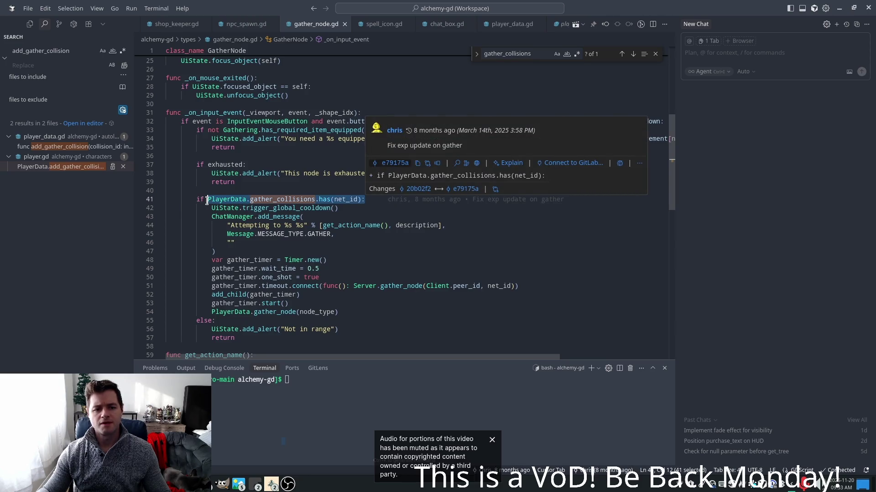
key(ctrl+l)
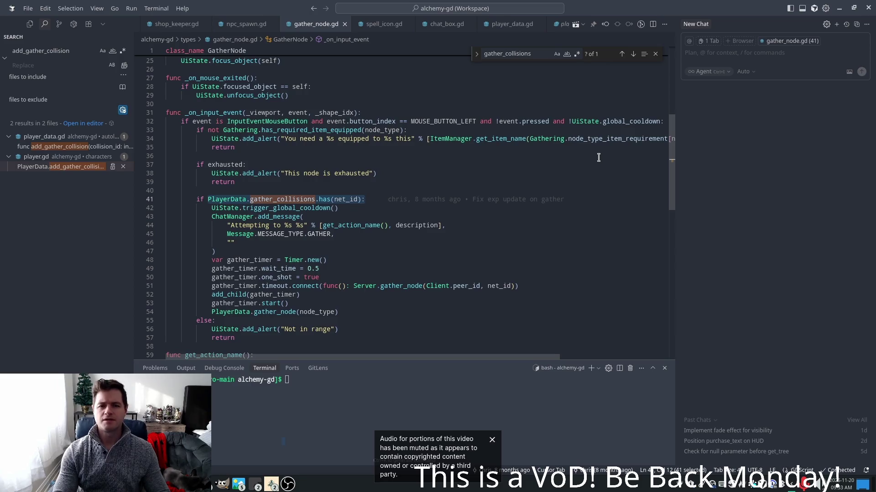
Insert a blank line after the exported variables below line 12
scroll(591, 114, up, 5)
click(319, 105)
click(319, 123)
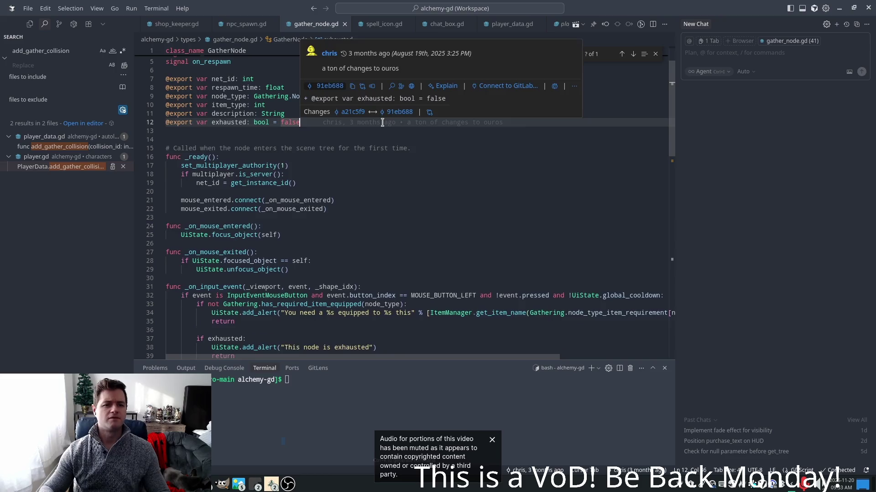
key(Return)
key(Return)
Add const GATHER_RANGE = 100.0 on line 14 and save the script
text(const)
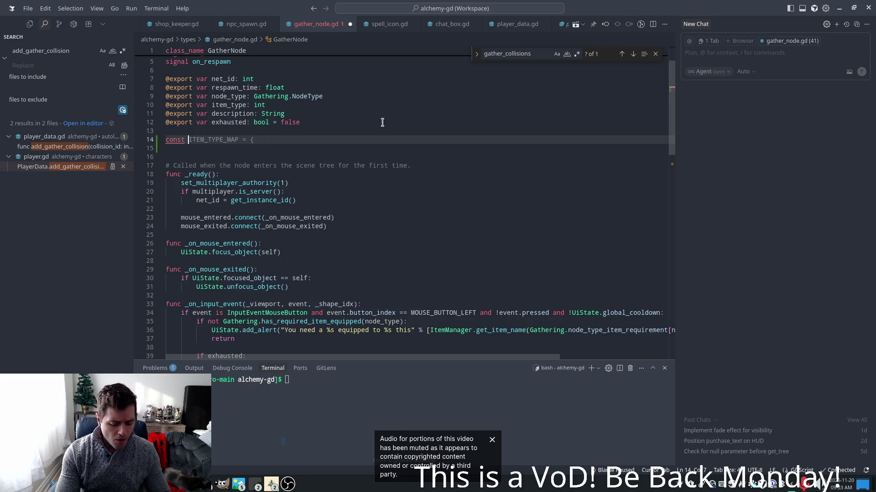
text(MIN)
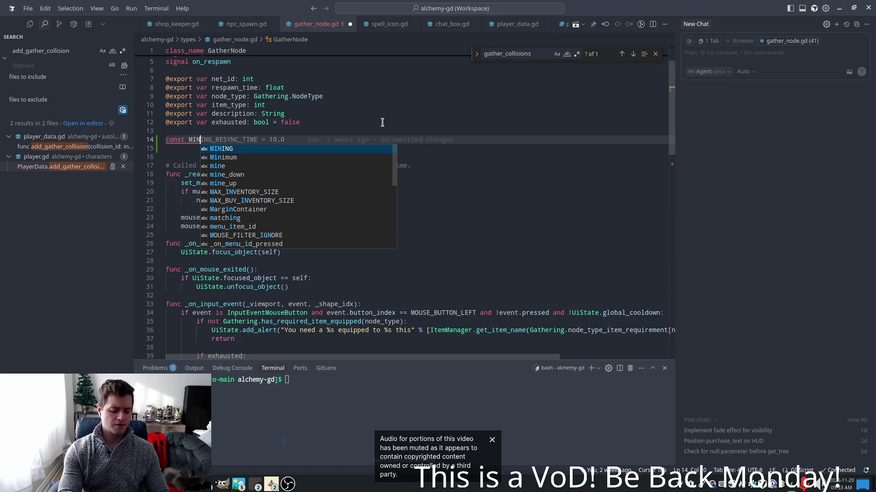
key(BackSpace)
key(BackSpace)
text(GA)
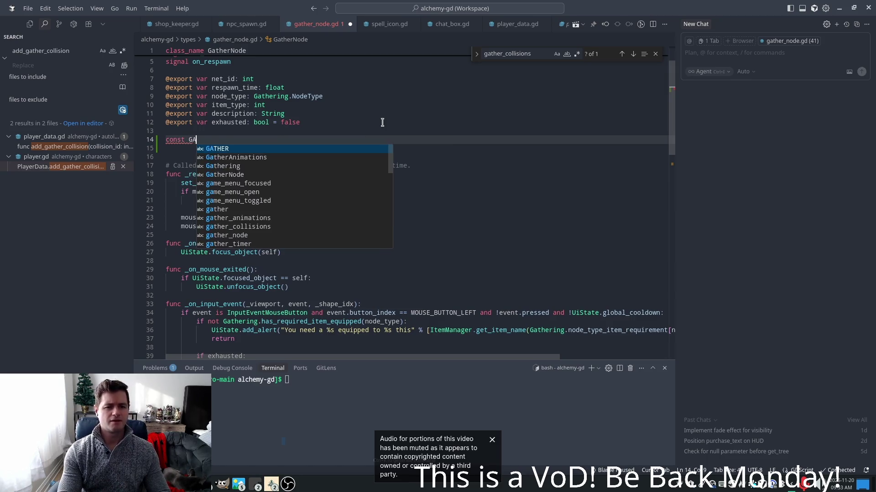
text(THER_RANGE =)
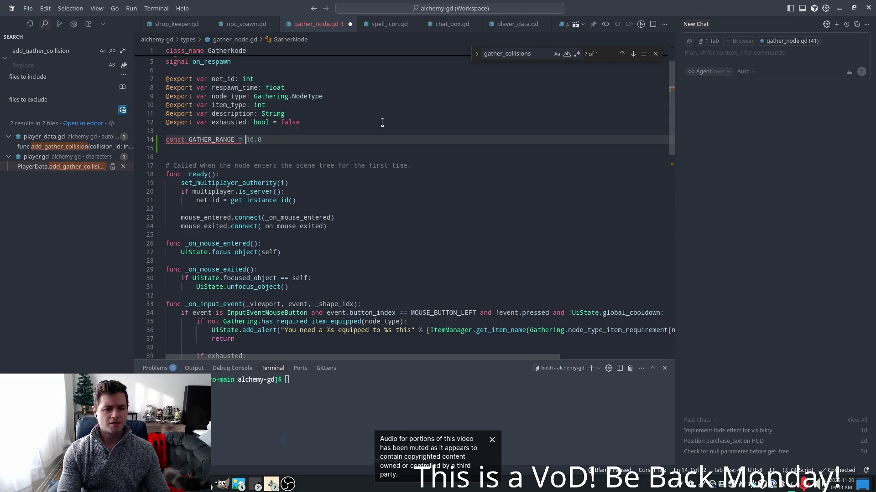
text(0.0)
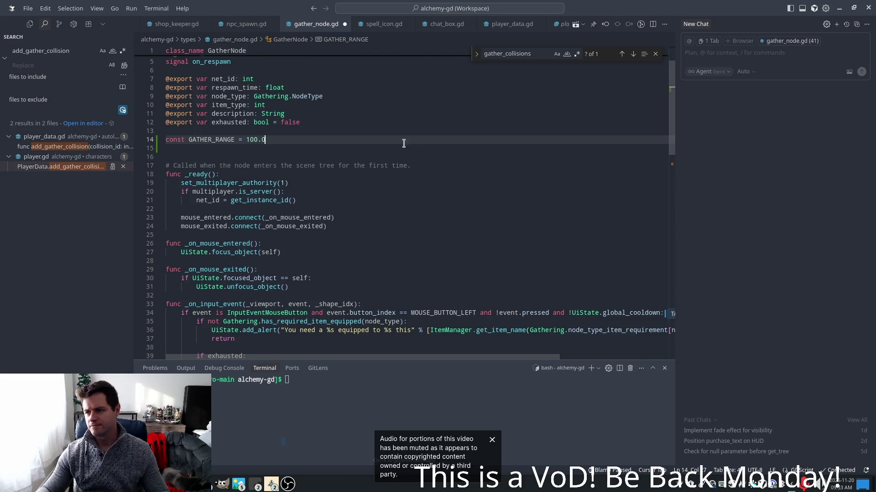
key(ctrl+s)
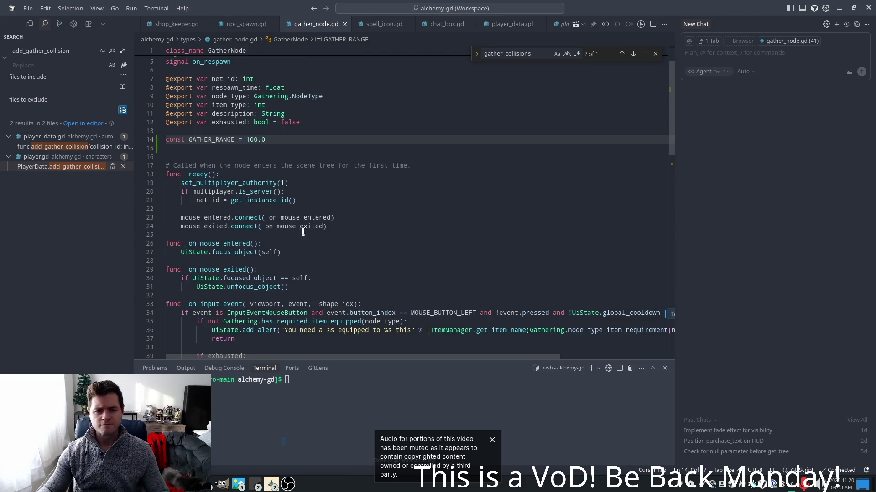
Gate gathering on position.distance_to(PlayerData.current_position) <= GATHER_RANGE and save
scroll(343, 205, down, 5)
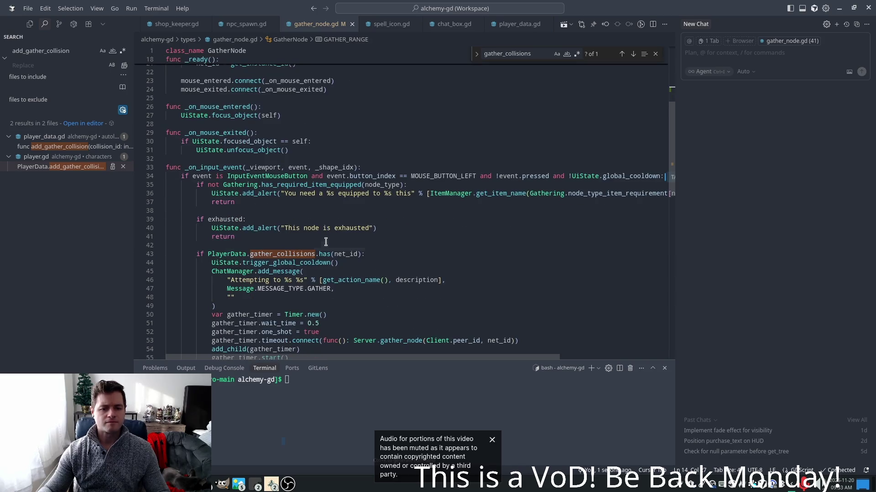
click(325, 241)
scroll(328, 241, down, 2)
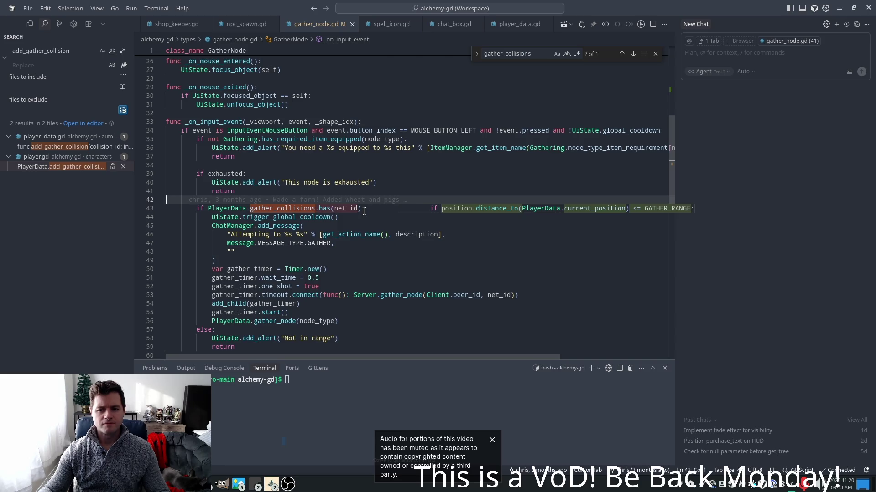
key(Tab)
key(ctrl+s)
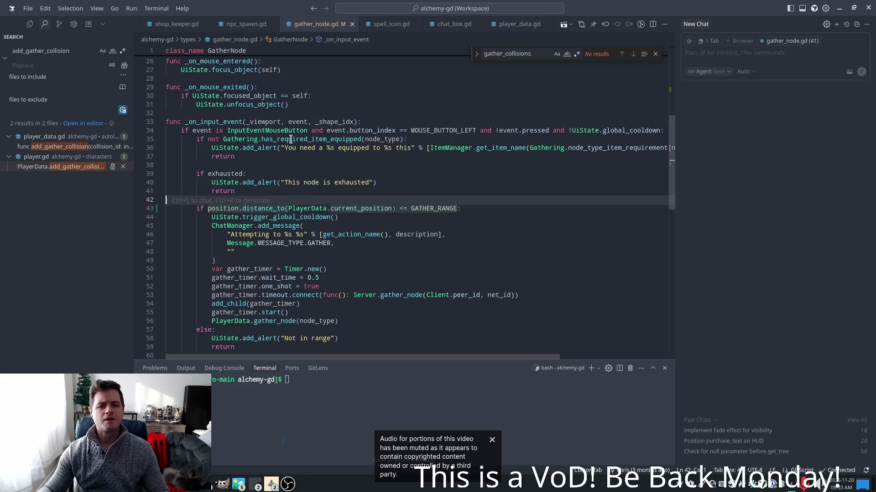
ctrl+click(345, 208)
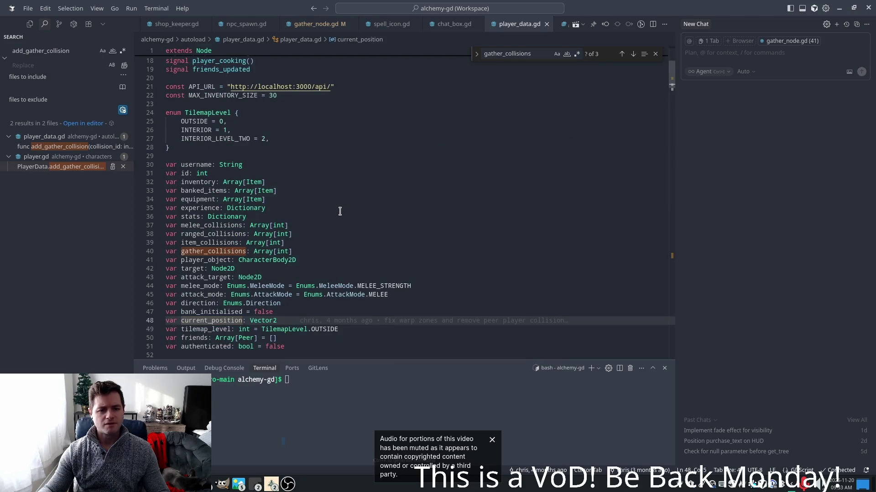
Return to line 43 of gather_node.gd, then switch to Godot's fields_of_ouros scene
click(395, 232)
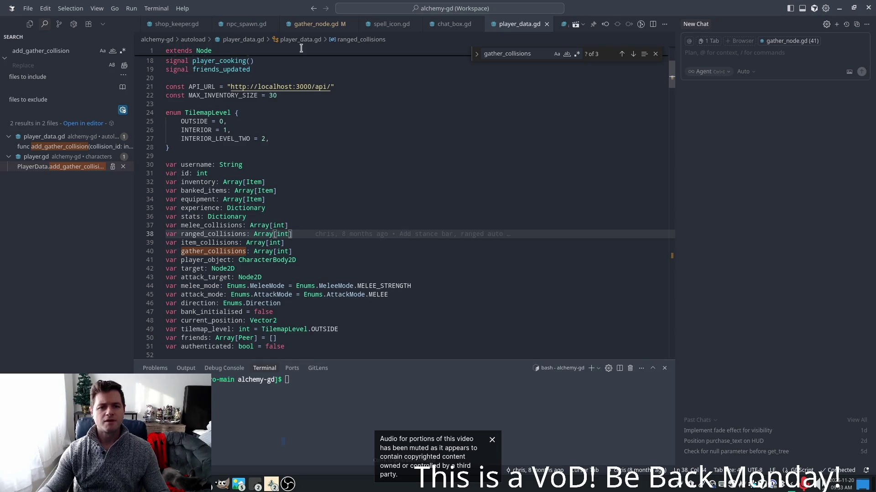
click(319, 24)
click(425, 166)
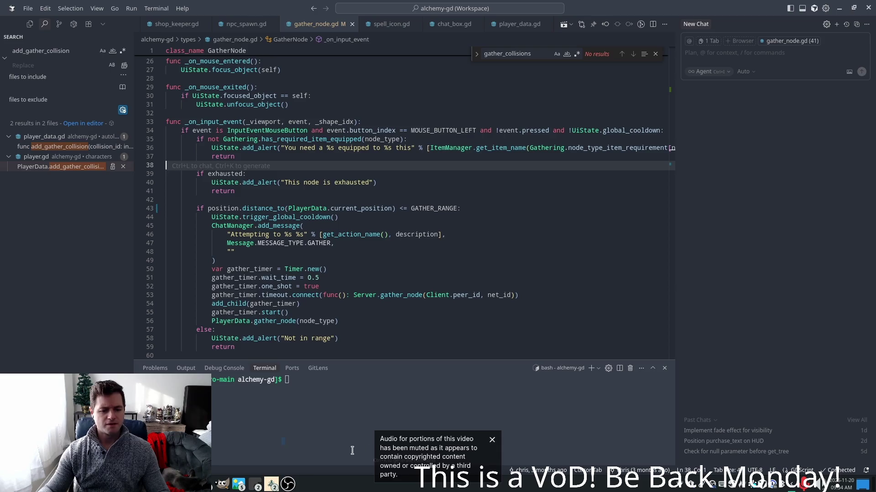
key(alt+Tab)
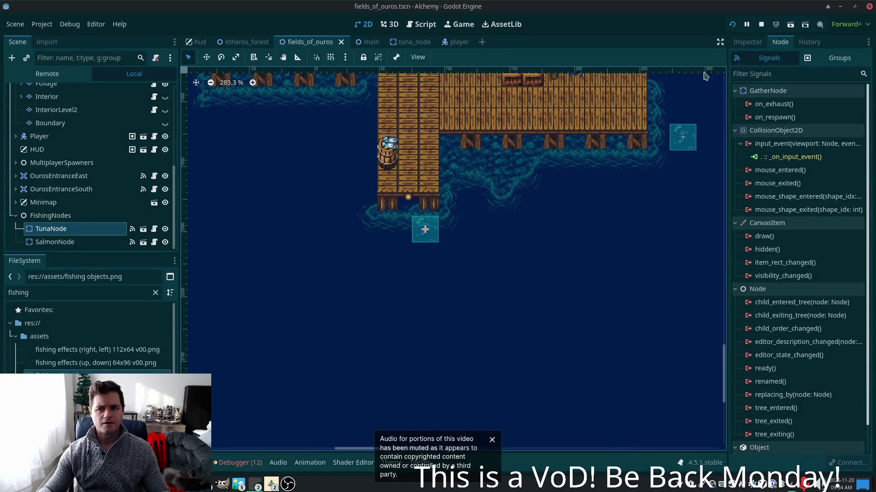
Run the game with two client instances side by side and walk onto the dock
key(F5)
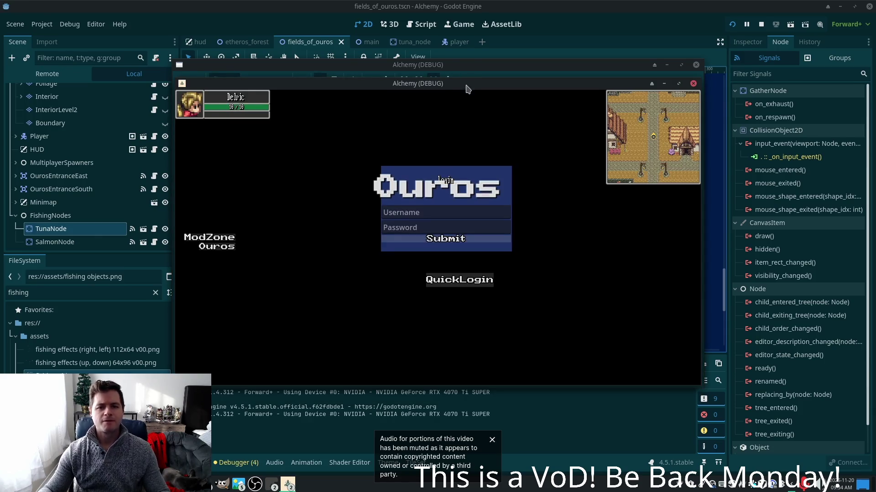
drag(465, 85, 337, 85)
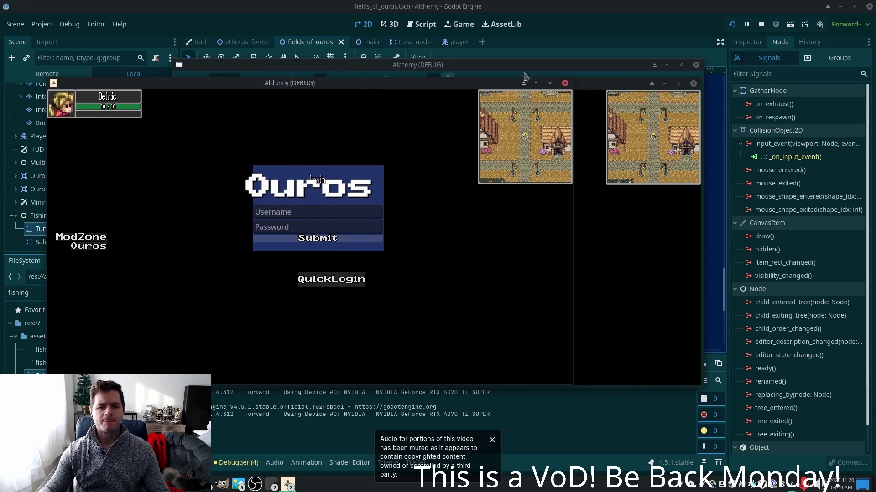
mouse_move(599, 82)
mouse_down()
mouse_move(619, 98)
mouse_move(685, 103)
mouse_up()
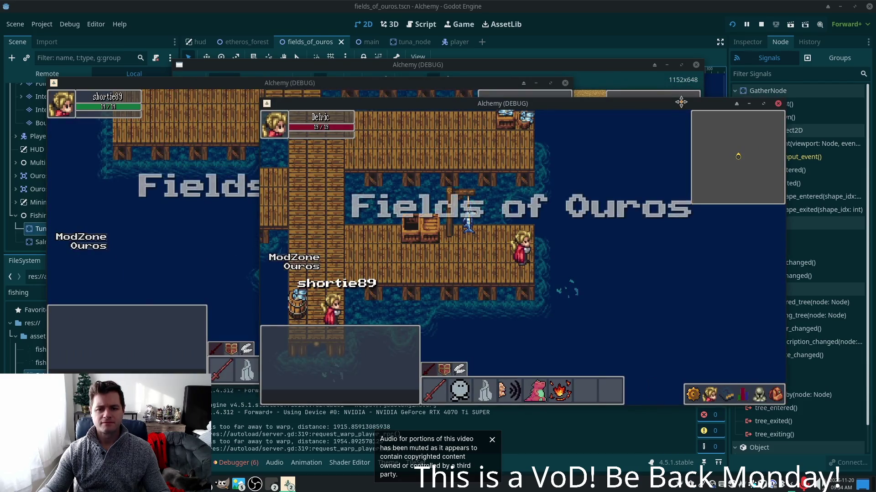
key(Left)
key(Down)
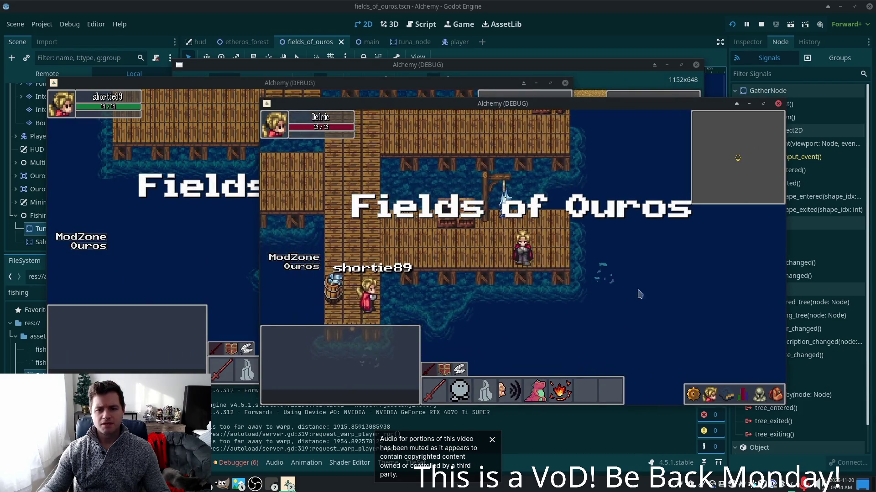
key(c)
key(i)
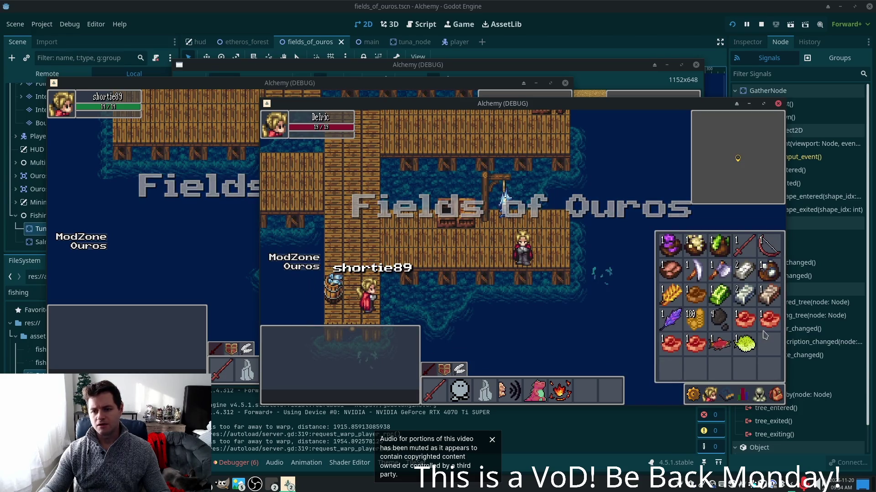
key(i)
key(Right)
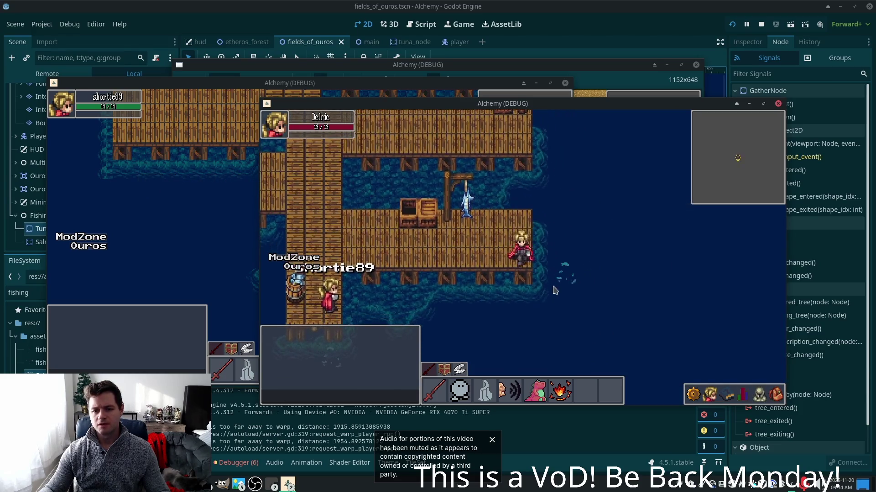
Fish the spot from several distances to test the range, then stop the game
click(562, 278)
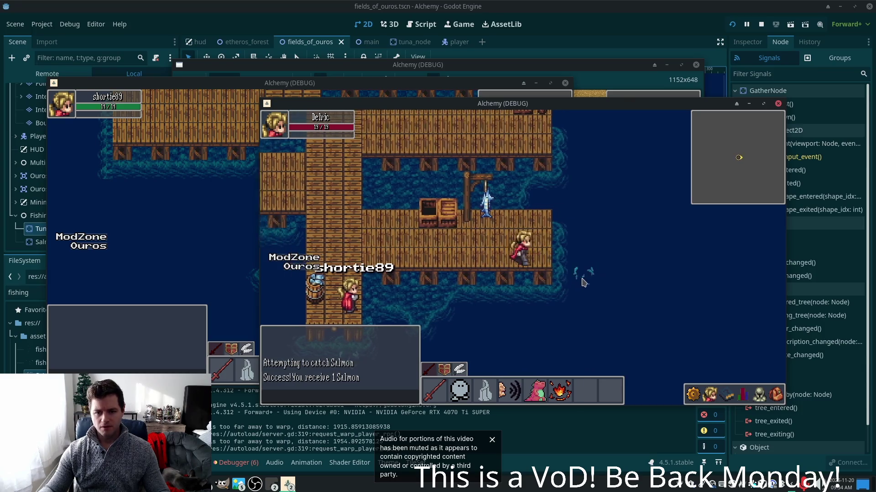
click(618, 283)
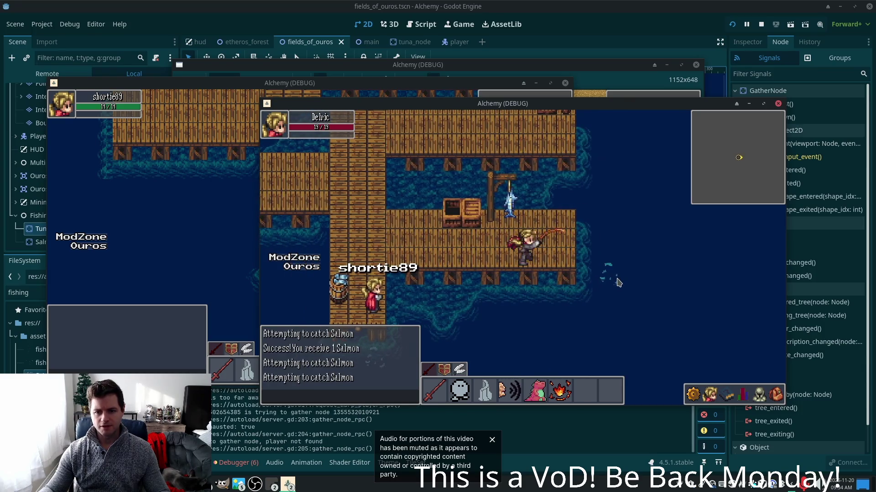
key(Left)
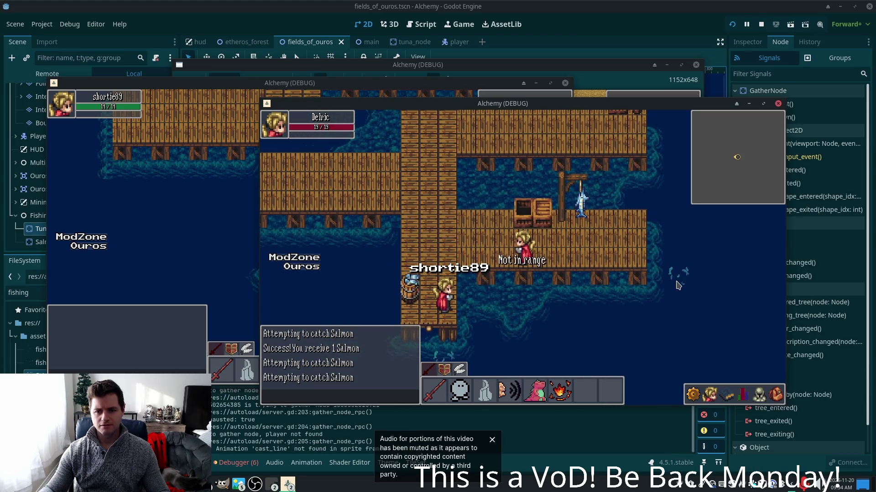
click(660, 278)
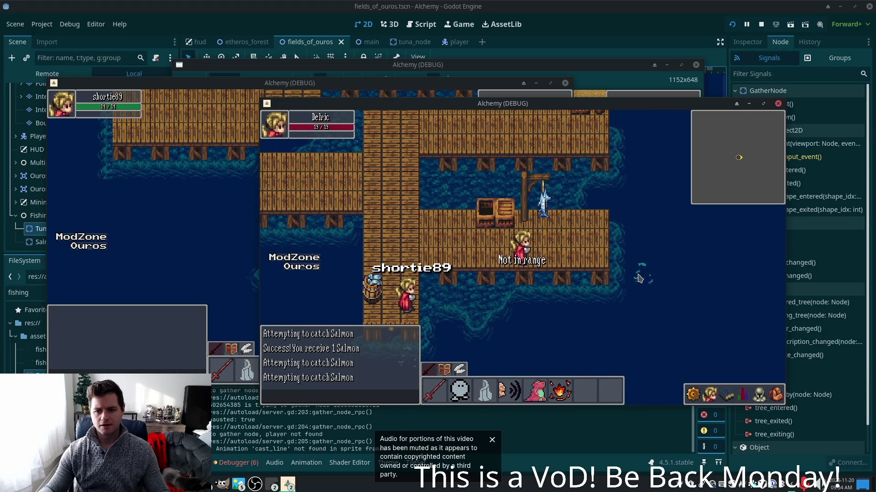
click(635, 279)
key(Right)
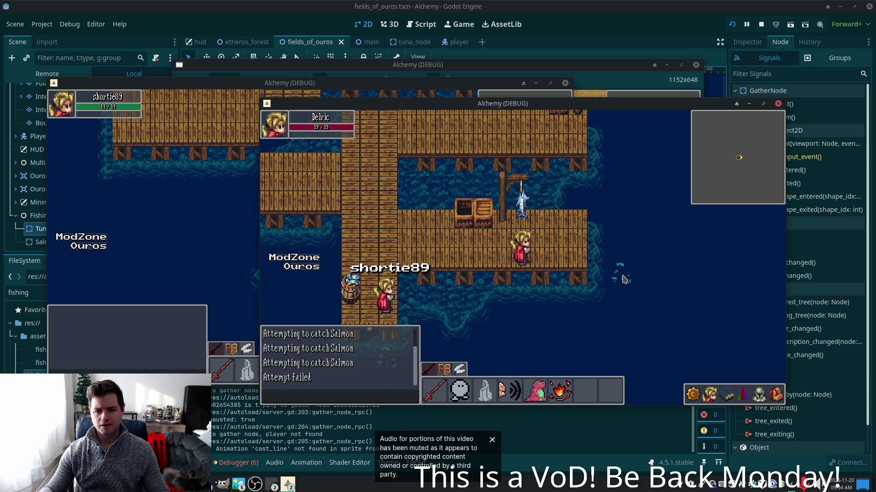
click(625, 279)
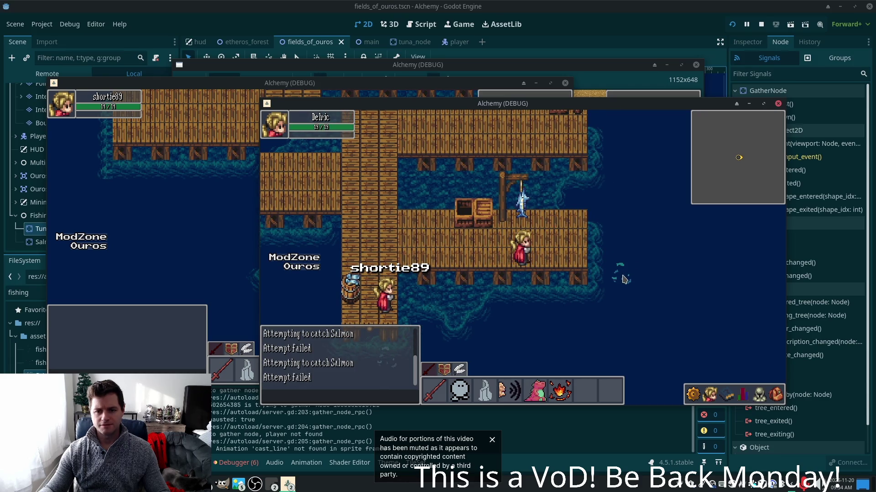
key(Right)
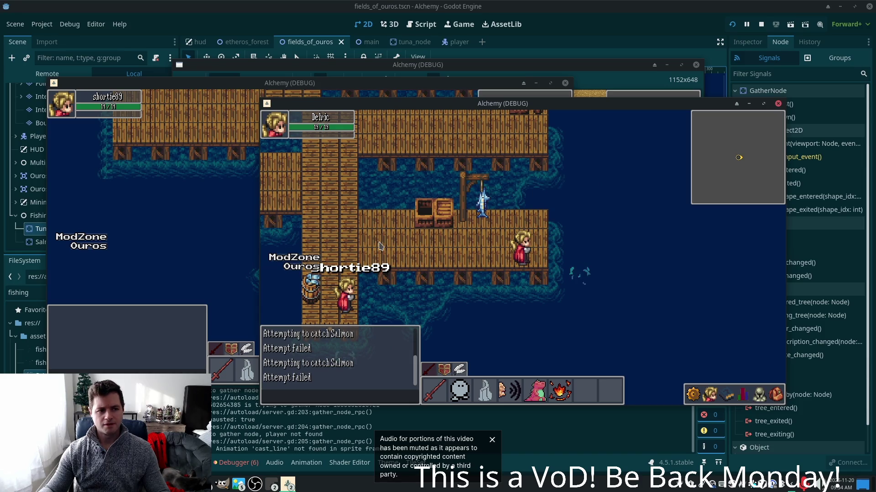
key(F8)
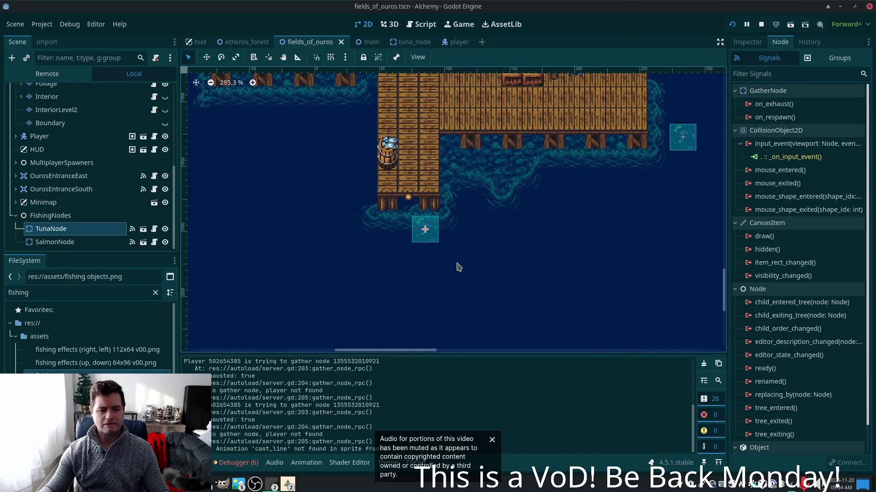
key(alt+Tab)
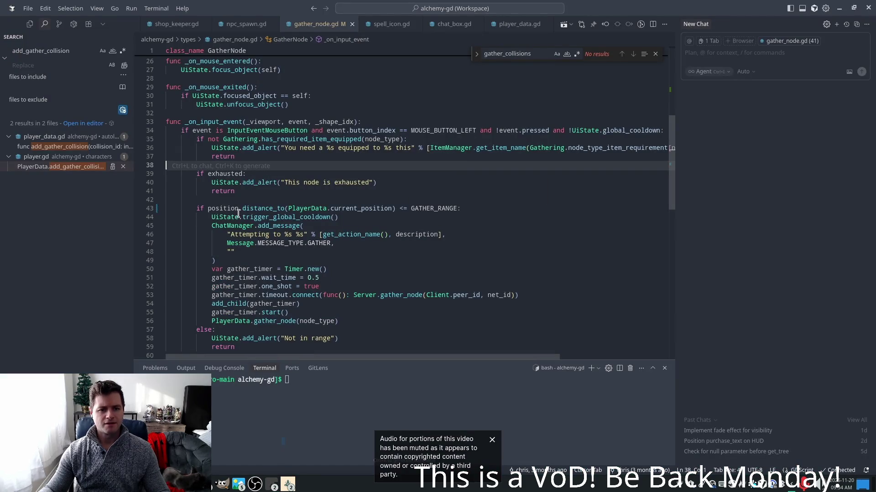
Change GATHER_RANGE to 50.0 and try fishing in the running game
scroll(301, 152, up, 4)
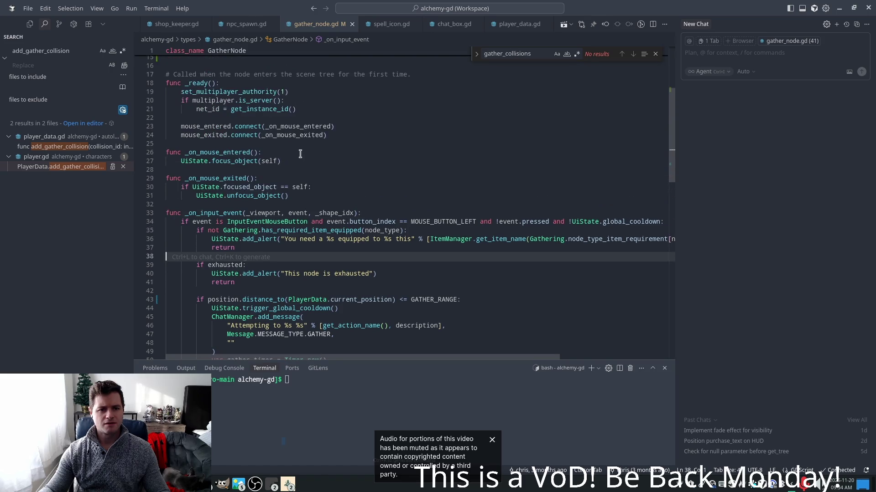
scroll(266, 142, up, 3)
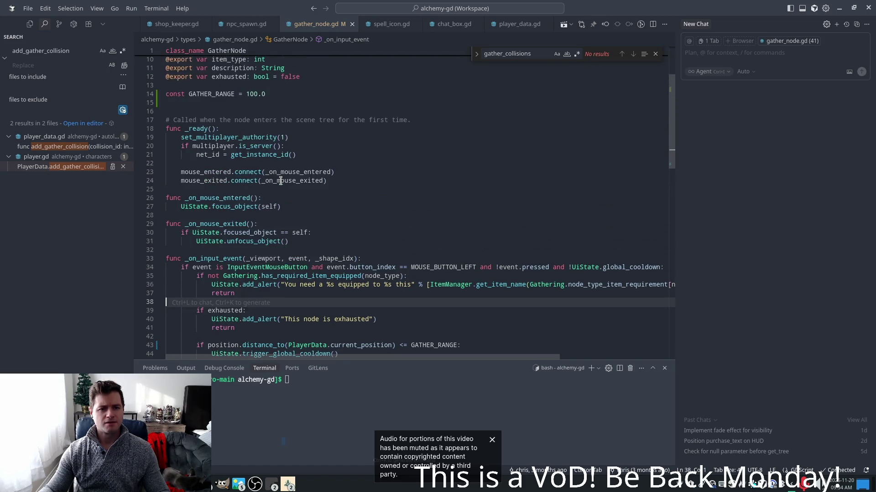
double_click(255, 117)
text(50)
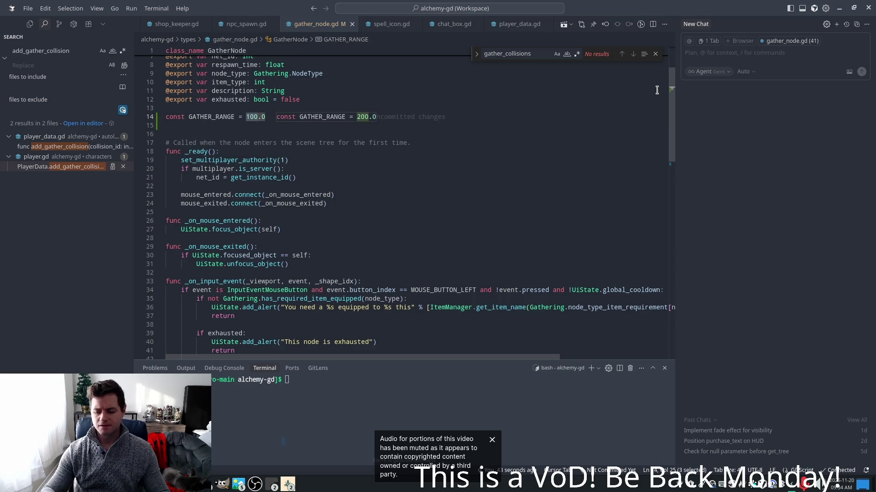
key(alt+Tab)
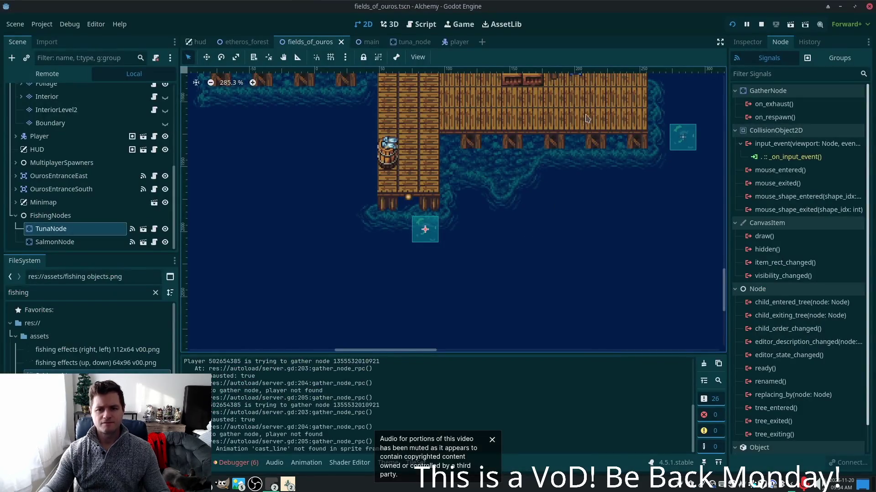
click(292, 486)
click(287, 485)
click(319, 448)
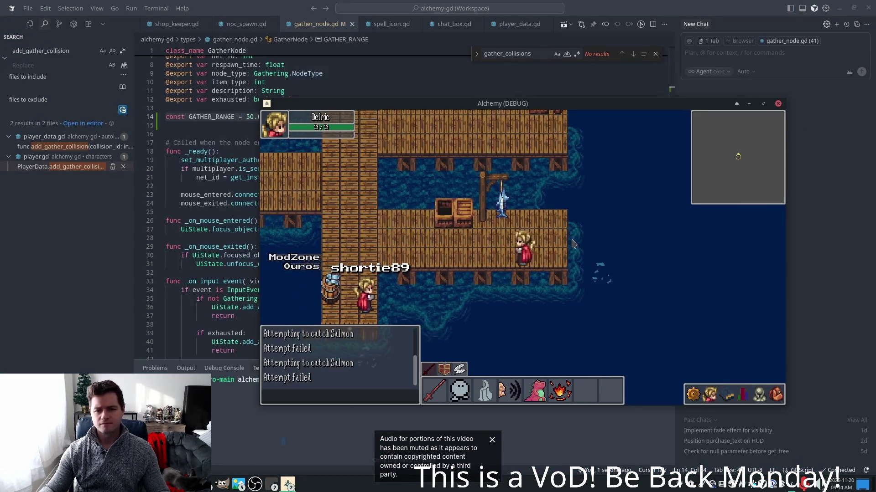
click(576, 273)
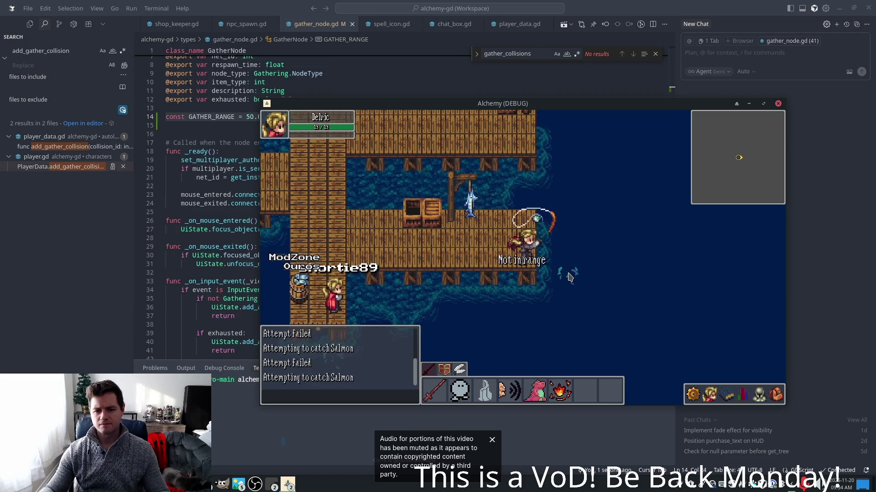
click(588, 276)
click(592, 279)
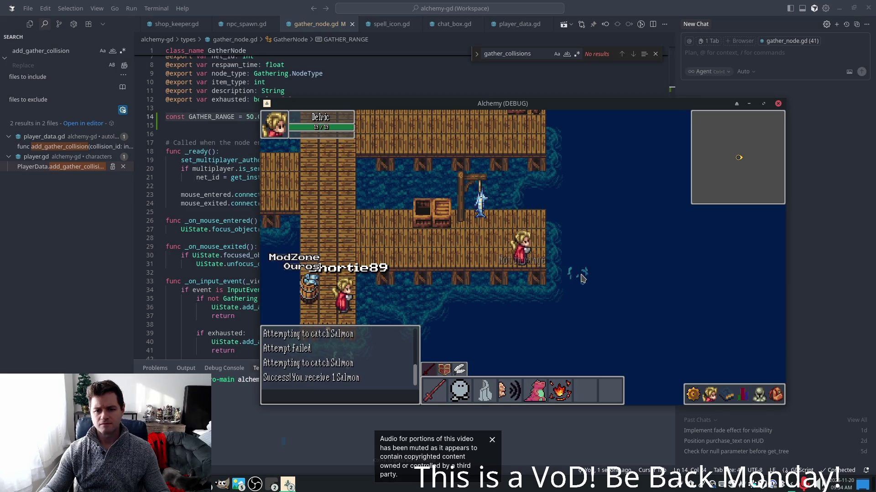
Raise GATHER_RANGE to 75.0 and retest fishing for salmon and tuna
key(alt+Tab)
key(ctrl+shift+Left)
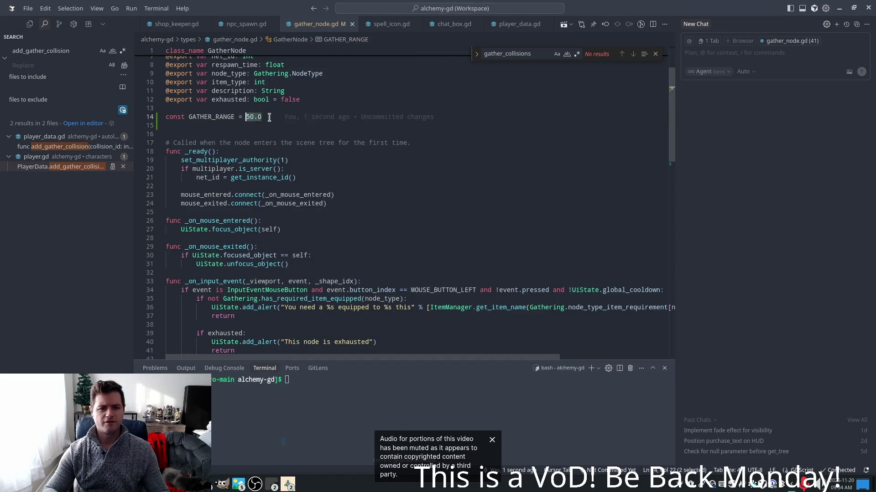
text(75)
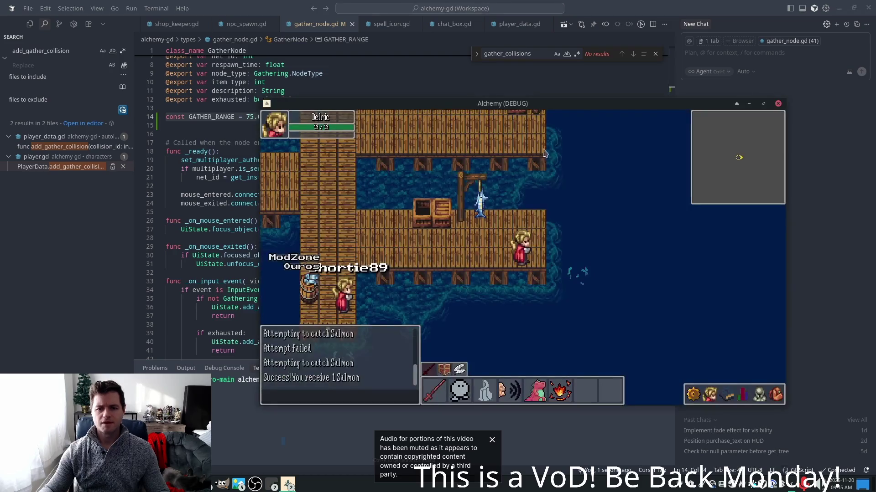
key(alt+Tab)
click(589, 279)
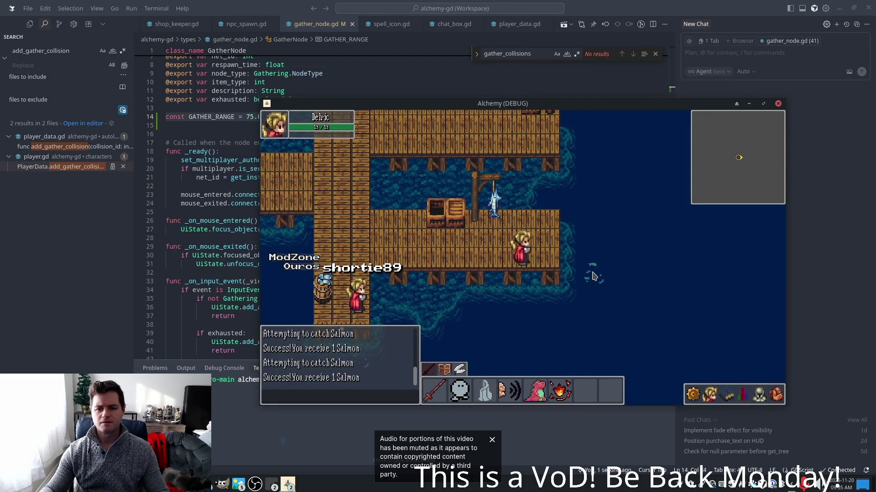
click(592, 276)
click(615, 277)
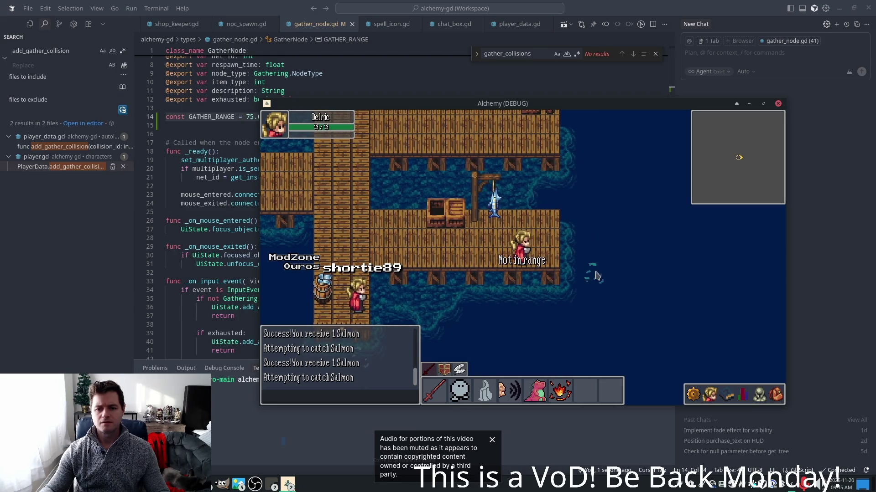
click(437, 265)
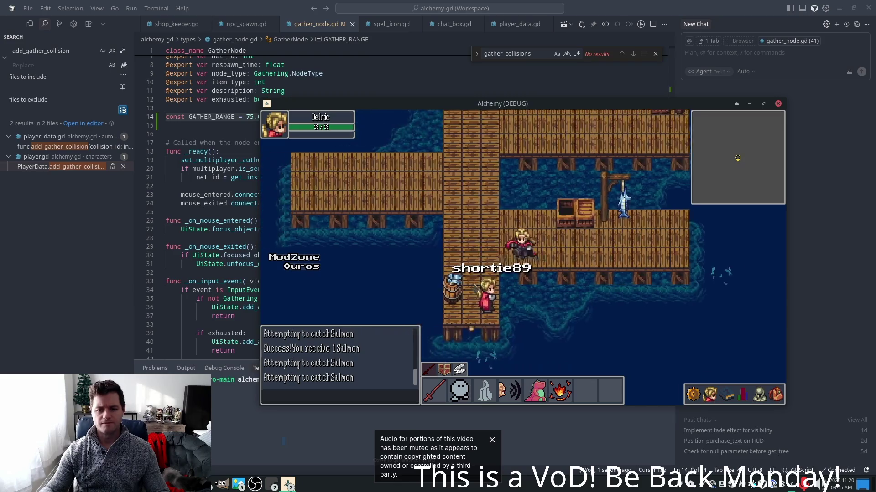
click(519, 292)
click(519, 294)
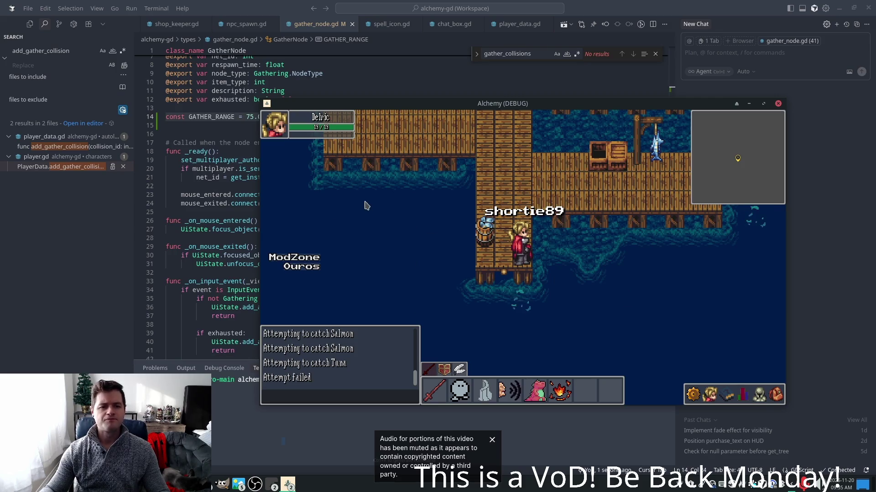
key(alt+Tab)
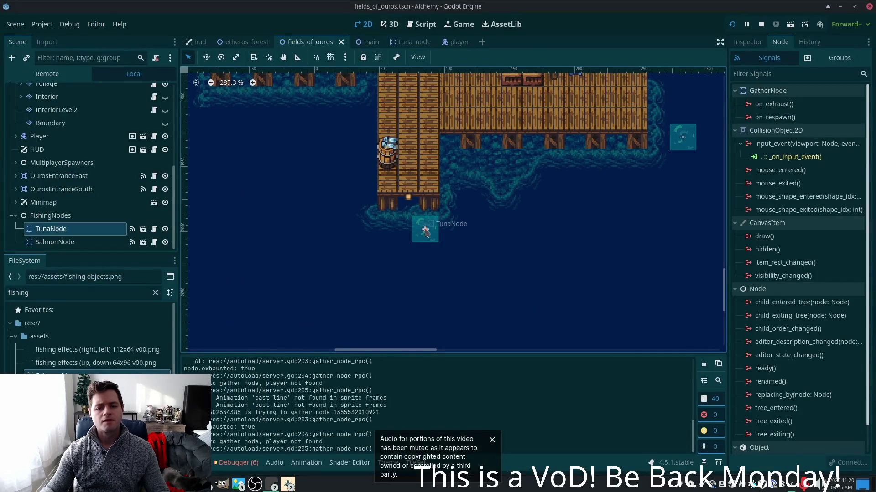
Move TunaNode just below the end of the dock and save the scene
click(206, 57)
drag(425, 239, 425, 259)
key(Down)
Launch the game, check the inventory, and walk back up the dock
key(F5)
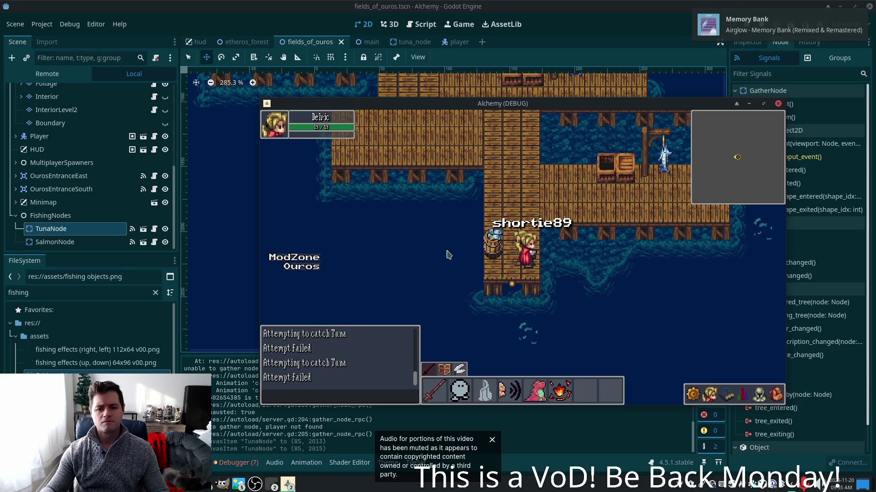
click(777, 396)
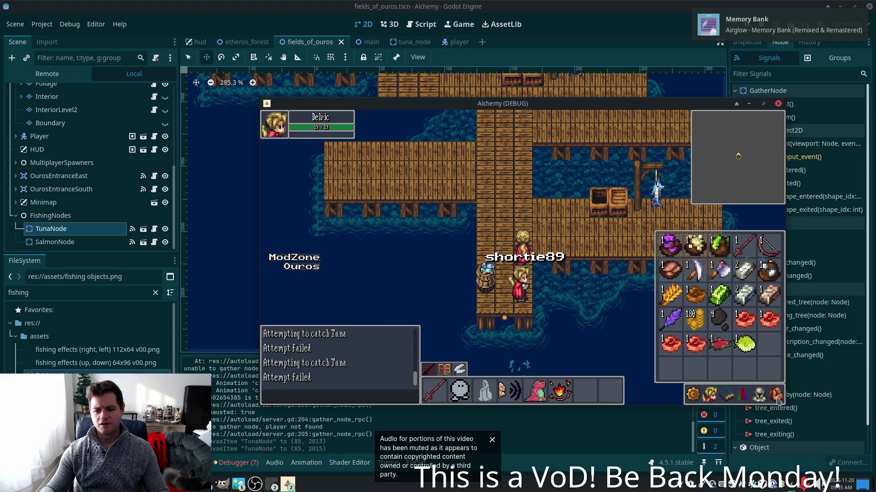
click(565, 257)
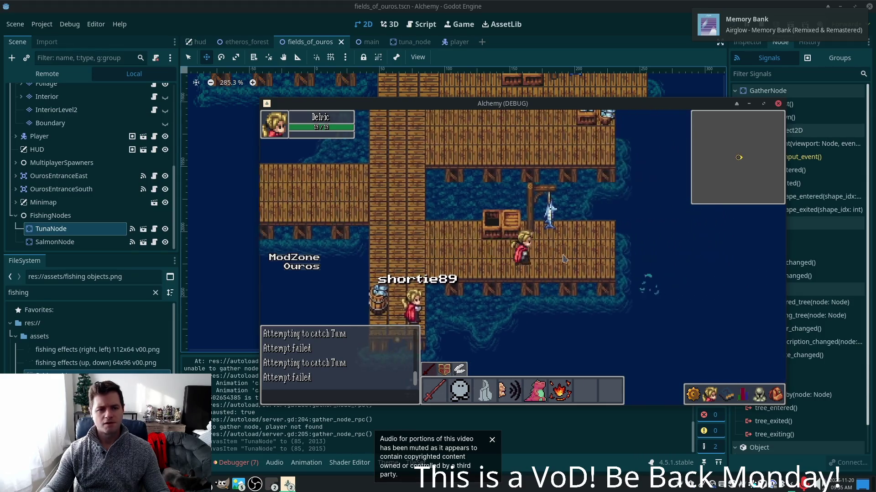
key(Left)
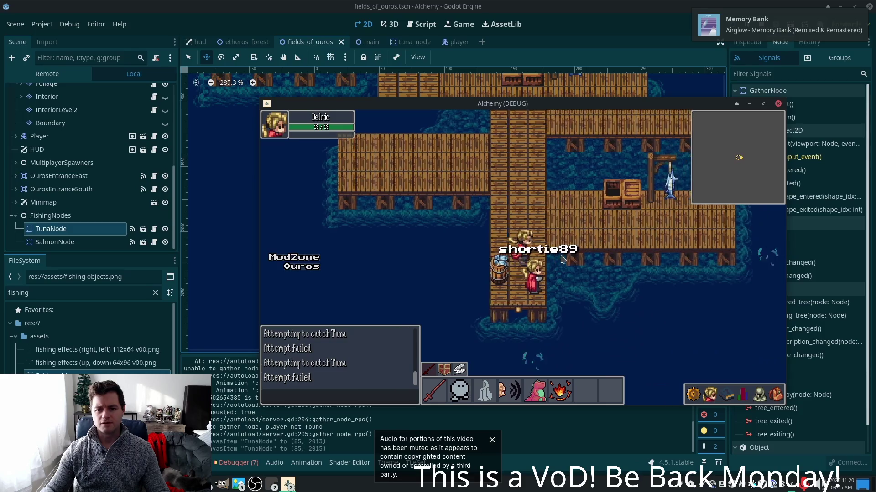
key(Up)
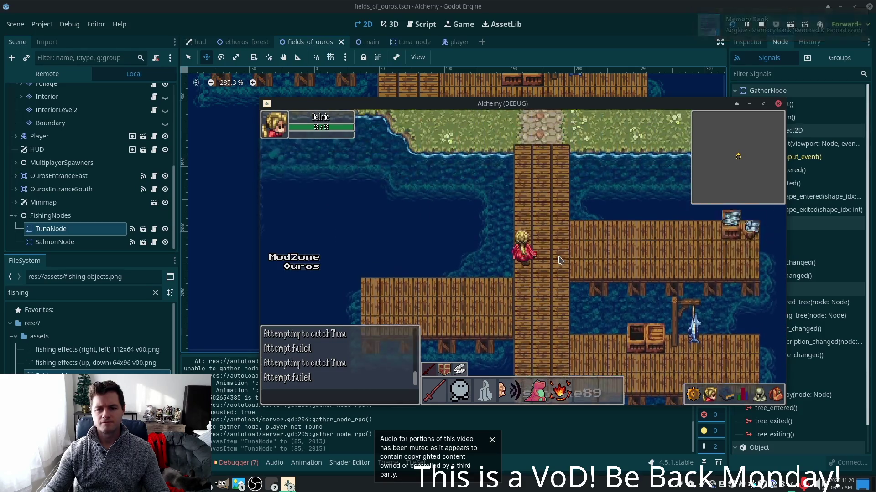
Walk the character from the dock north through Ouros village and across the stone bridge
key(Down)
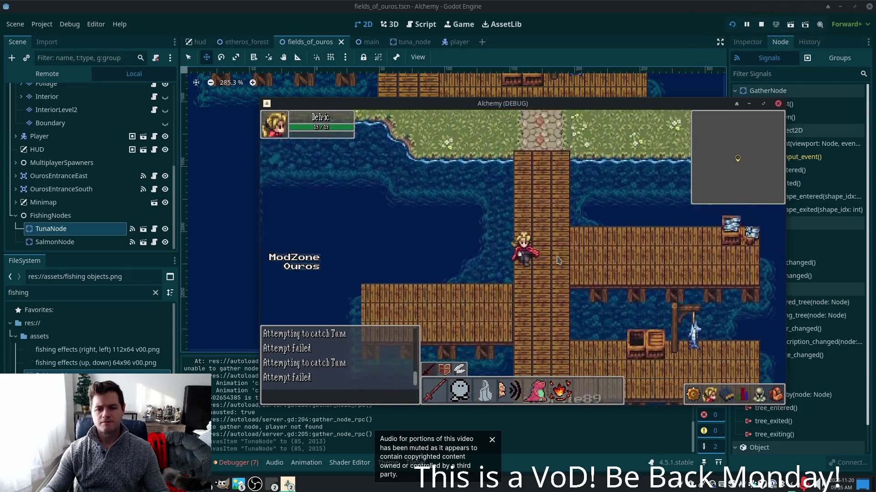
key(Left)
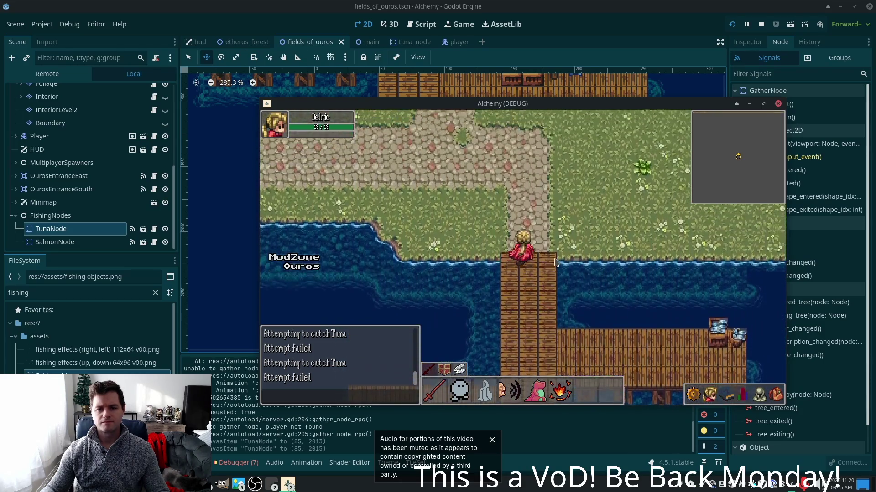
key(Up)
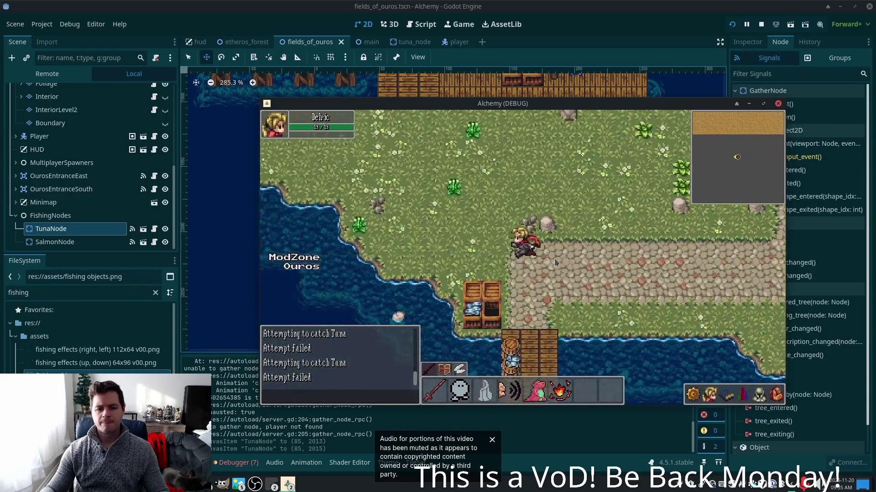
key(Down)
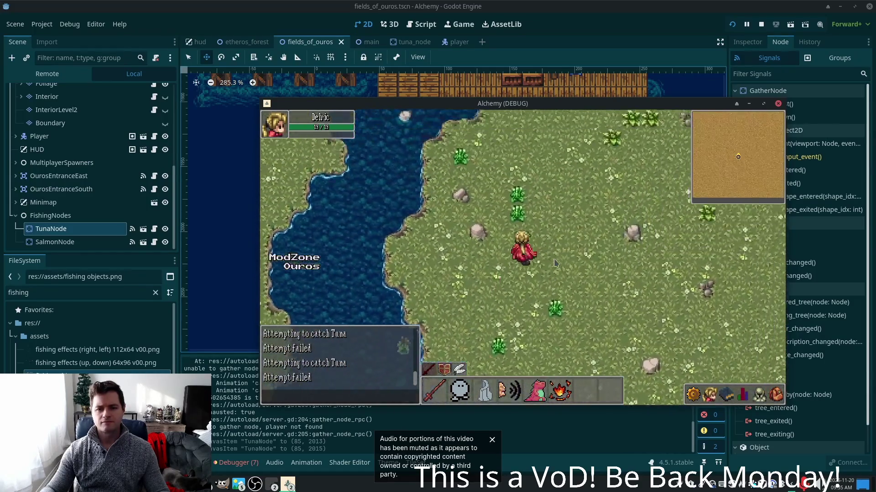
key(Left)
key(Right)
key(Up)
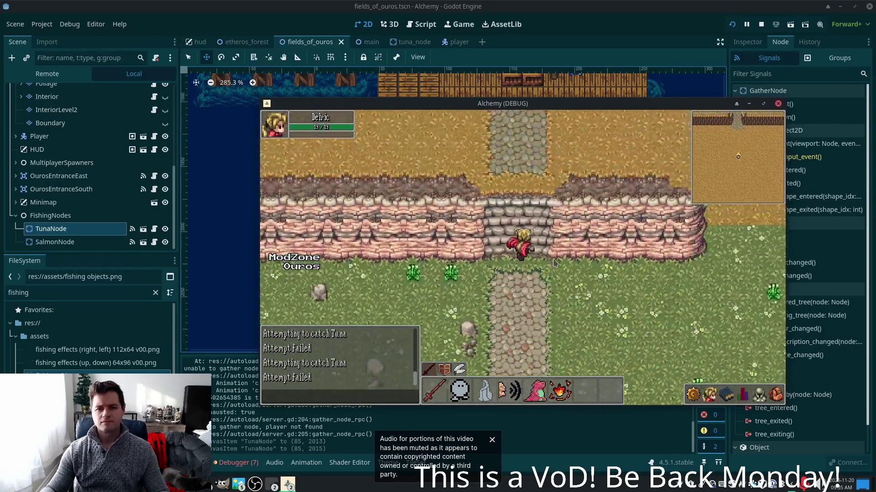
key(Up)
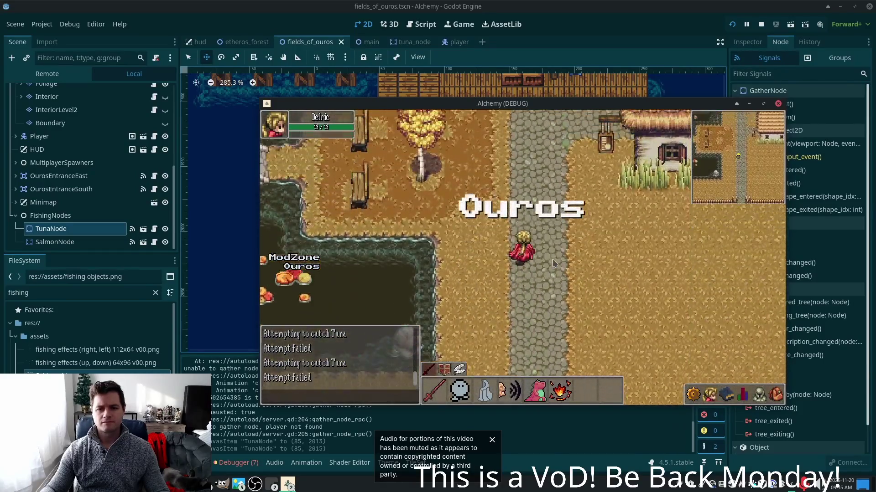
key(Up)
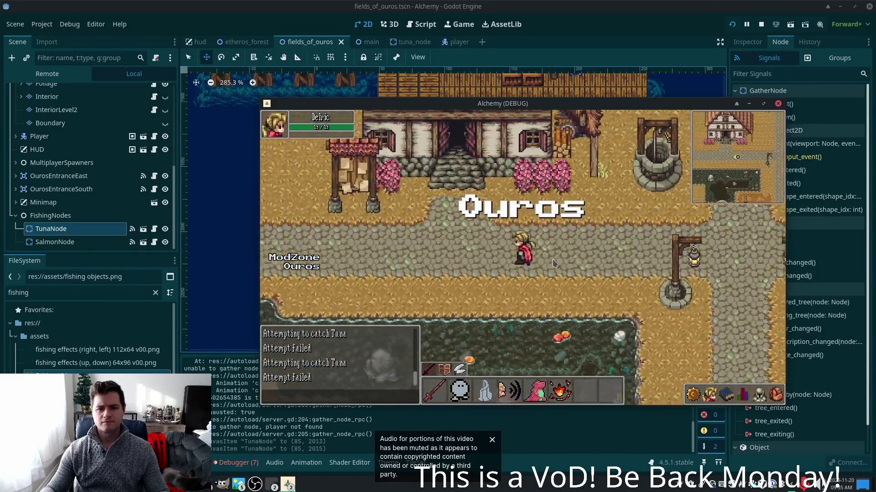
key(Left)
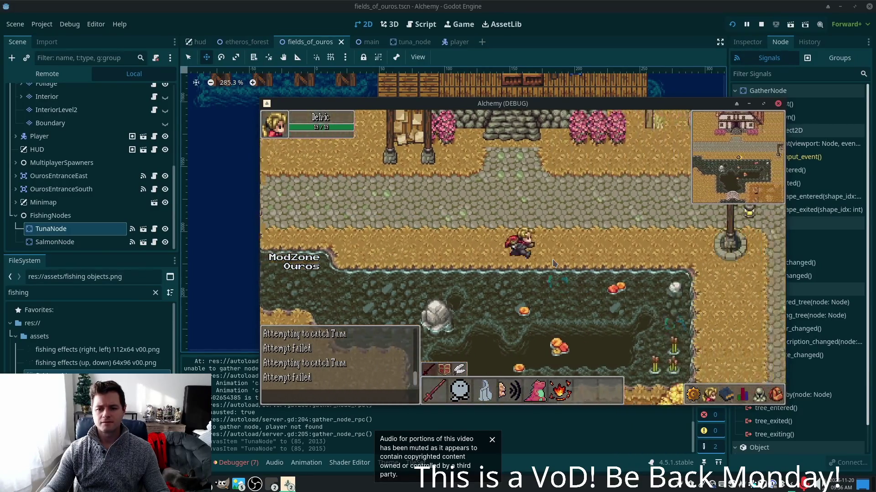
key(Down)
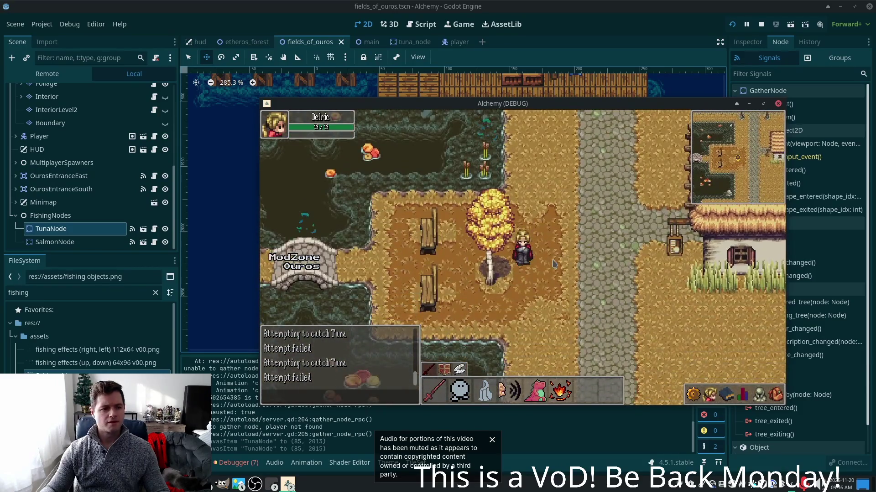
key(Left)
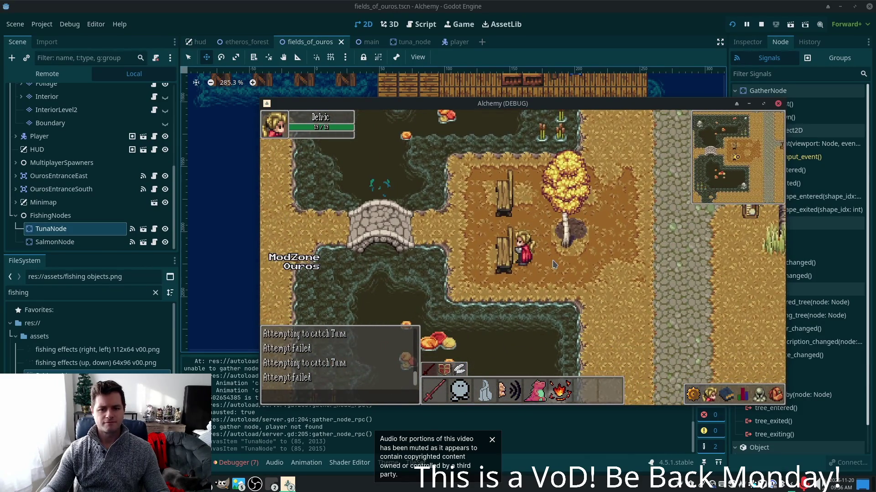
key(Left)
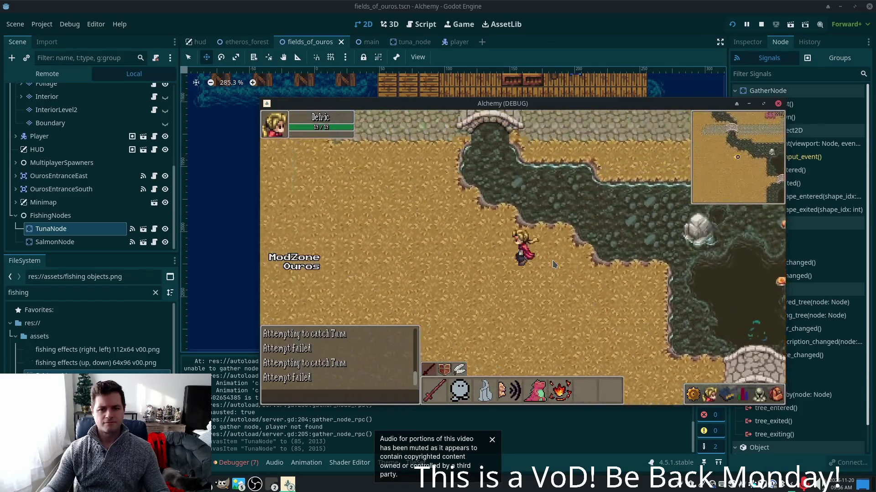
key(Down)
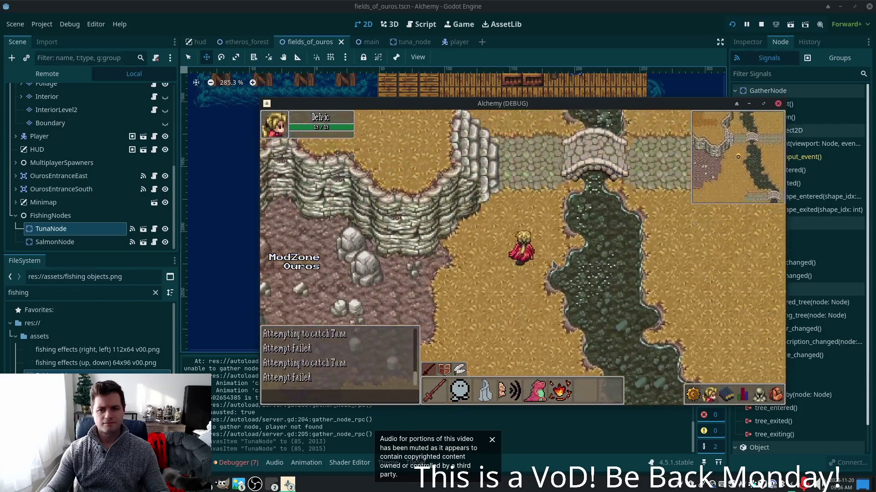
key(Up)
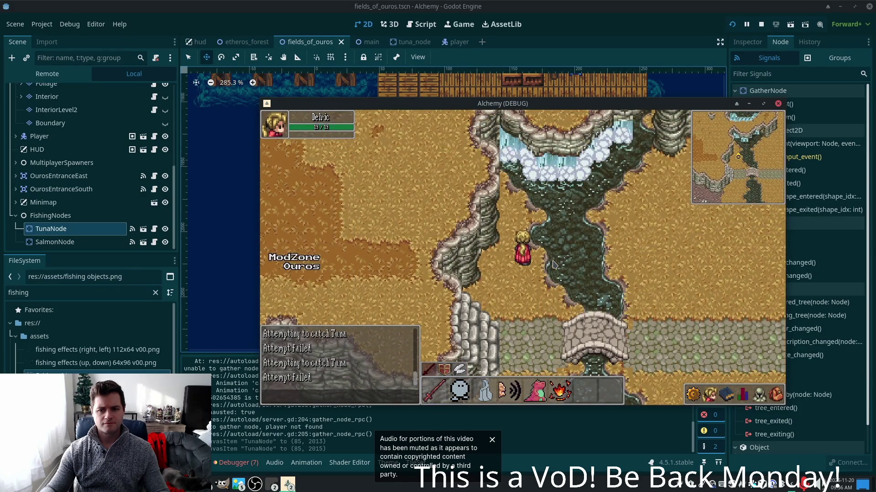
key(Down)
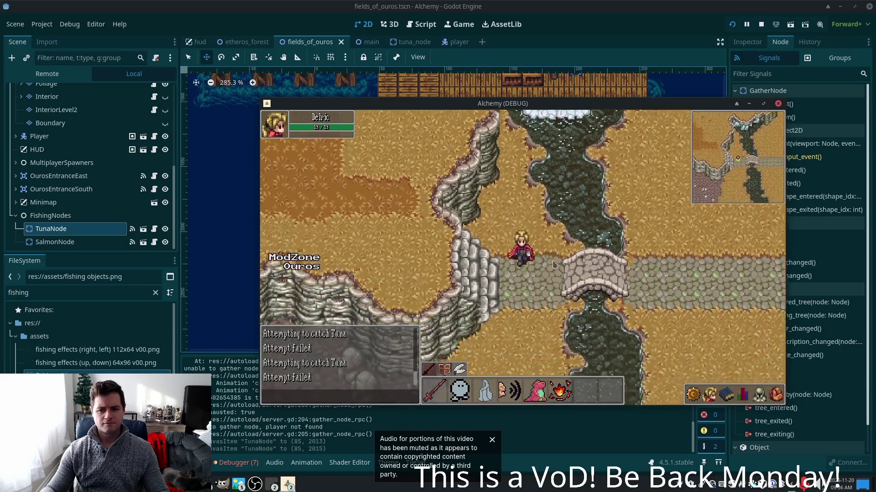
key(Down)
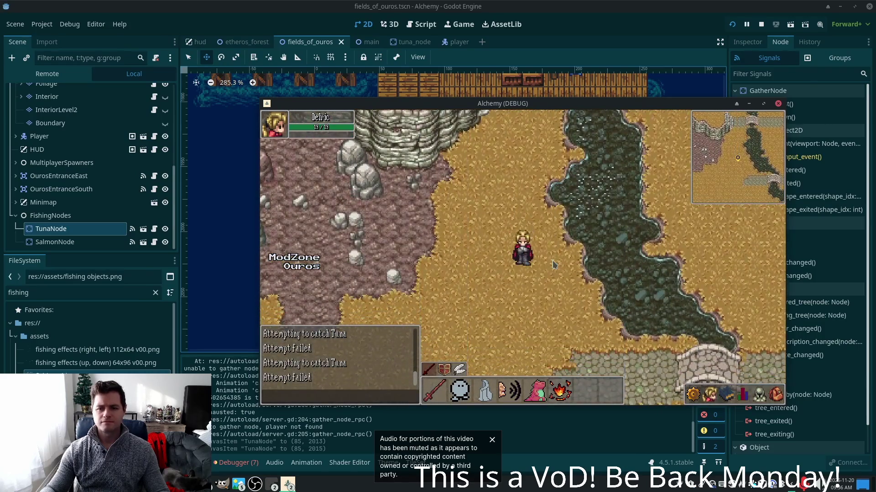
key(Down)
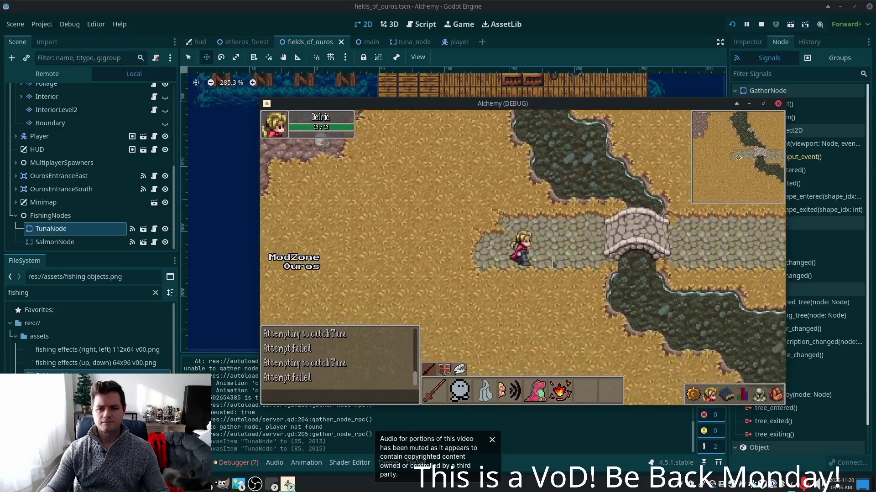
key(Right)
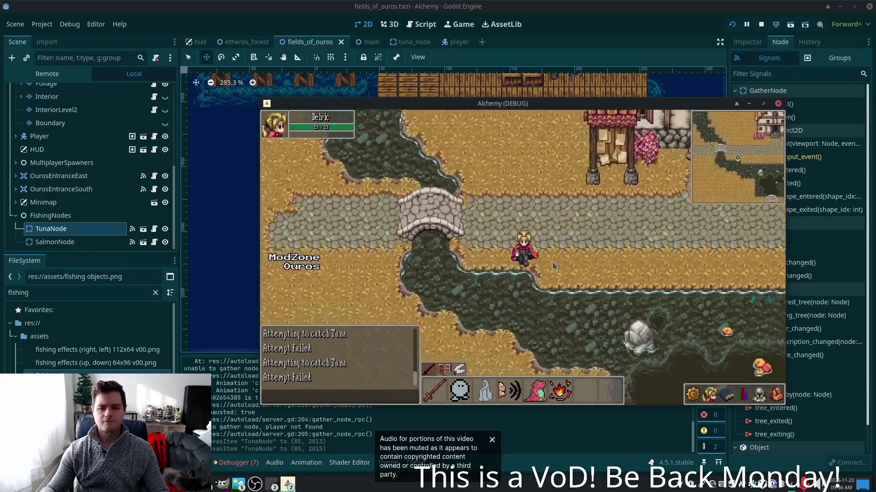
key(Up)
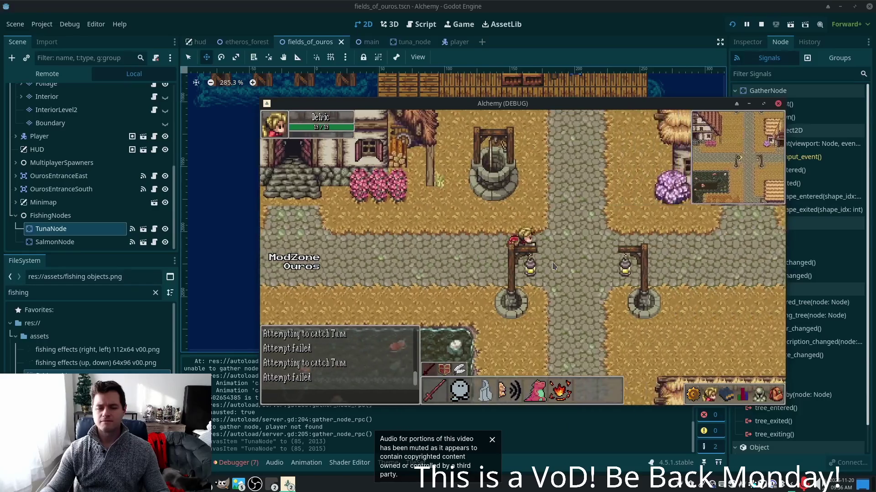
Walk back south through the palisade gate onto the docks and around the piers
key(Down)
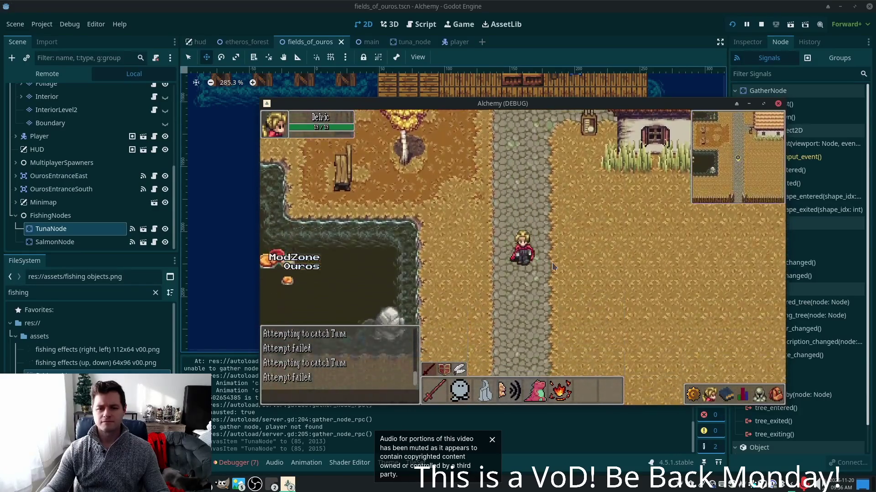
key(Down)
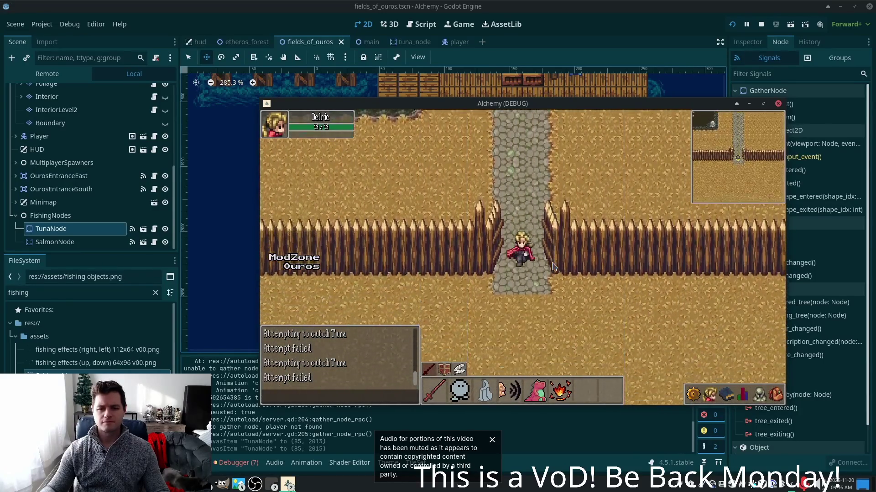
key(Down)
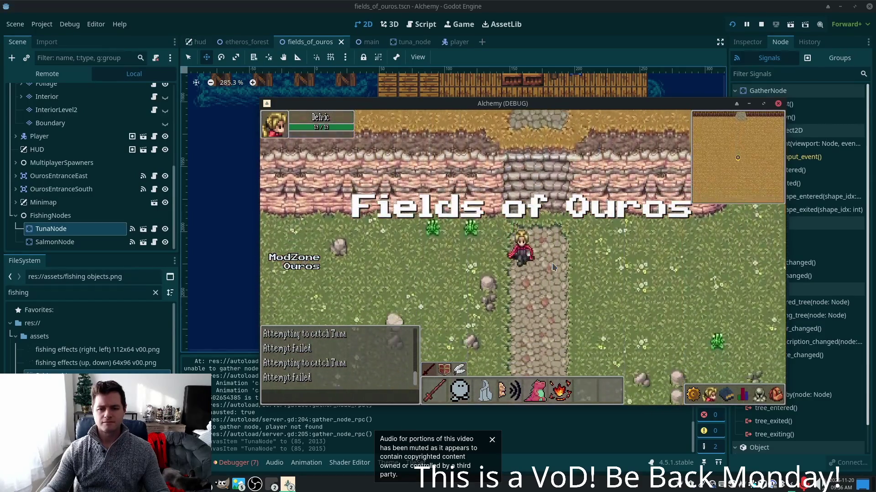
key(Down)
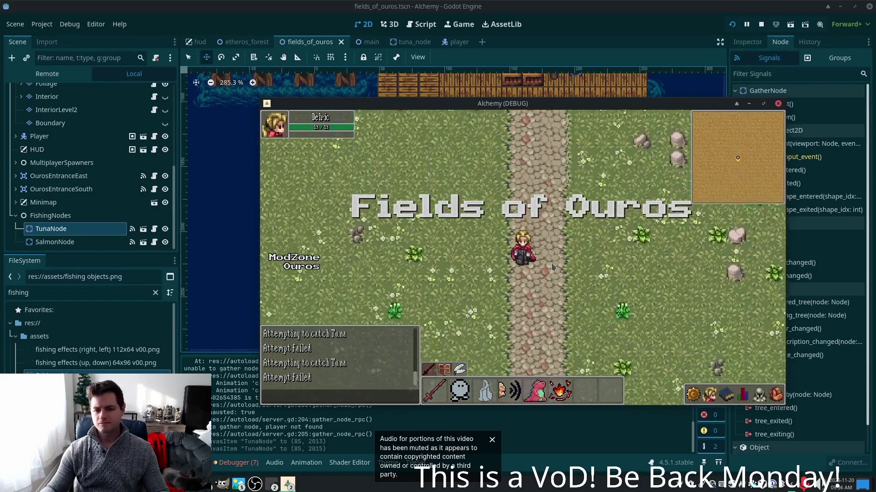
key(Down)
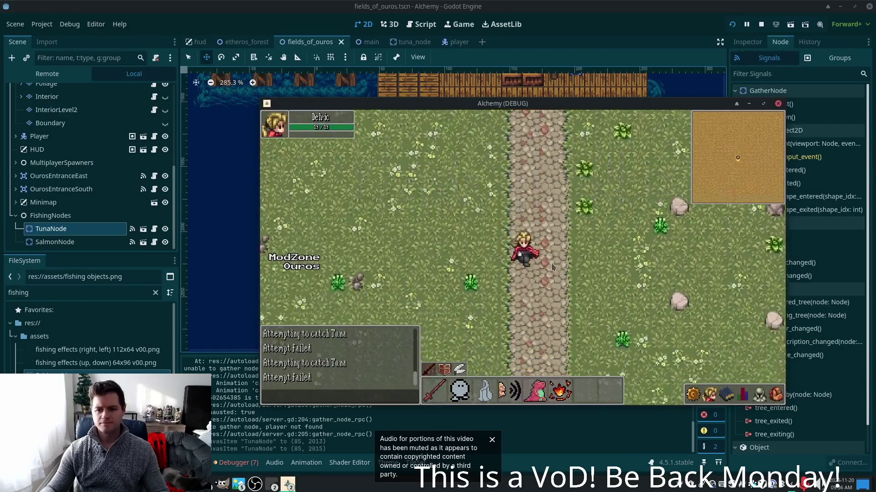
key(Down)
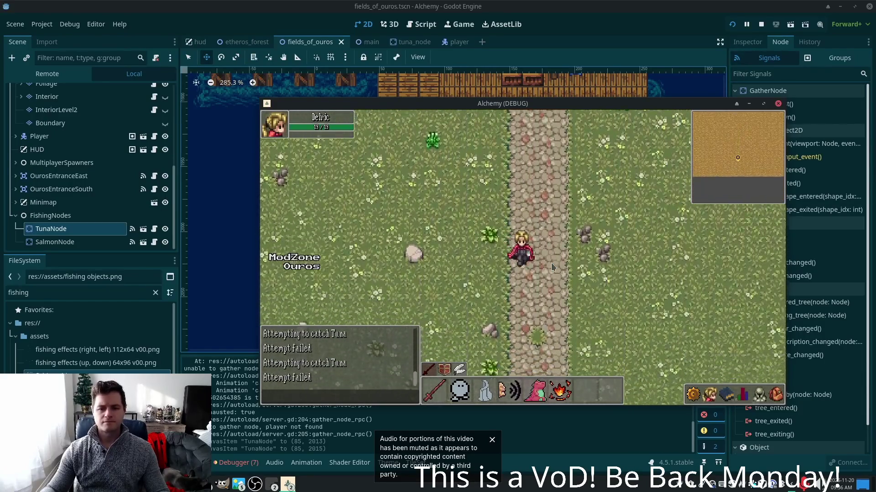
key(Down)
key(Right)
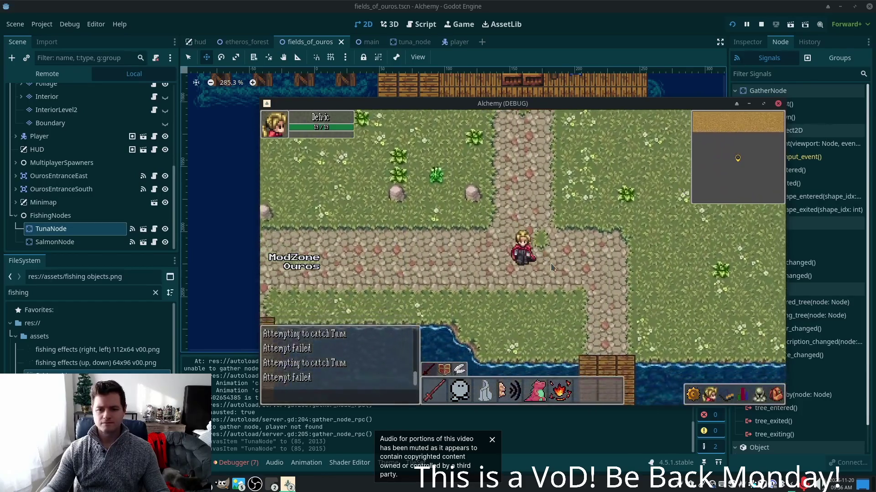
key(Down)
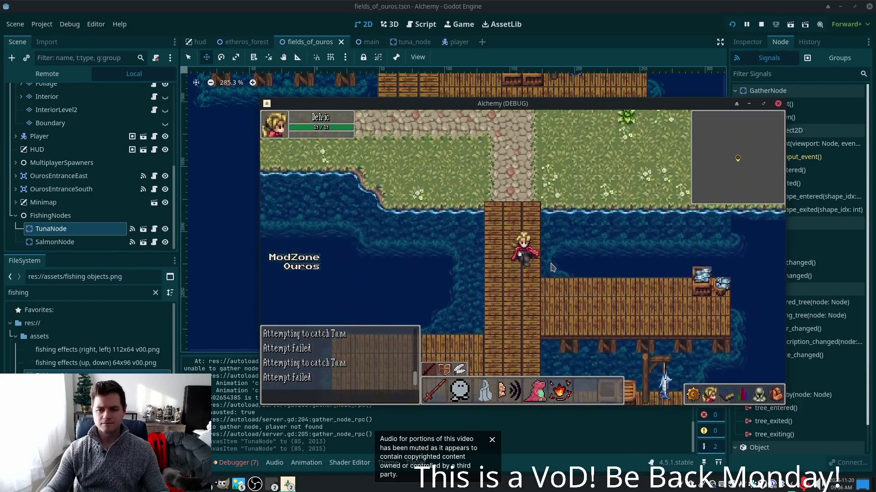
key(Down)
key(Right)
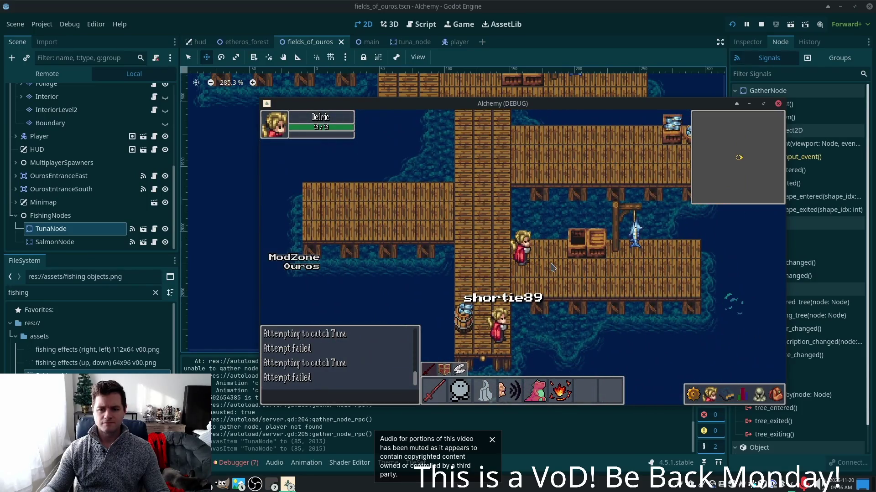
key(Down)
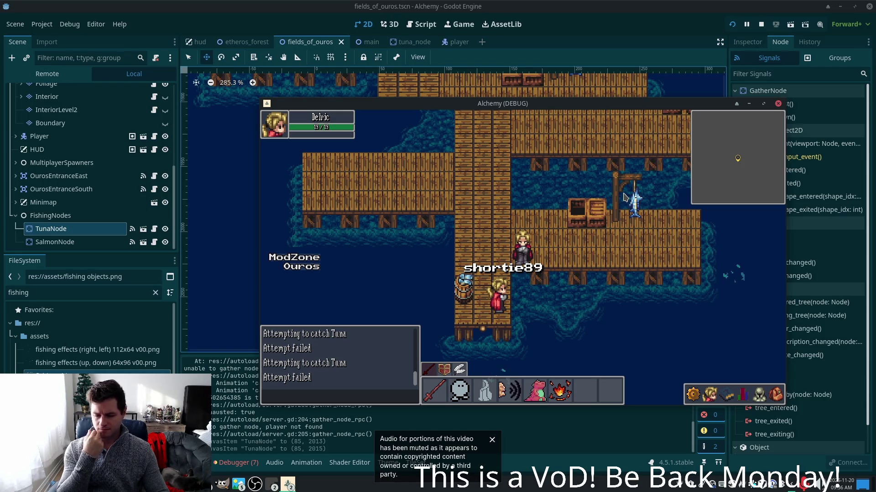
key(Up+Left)
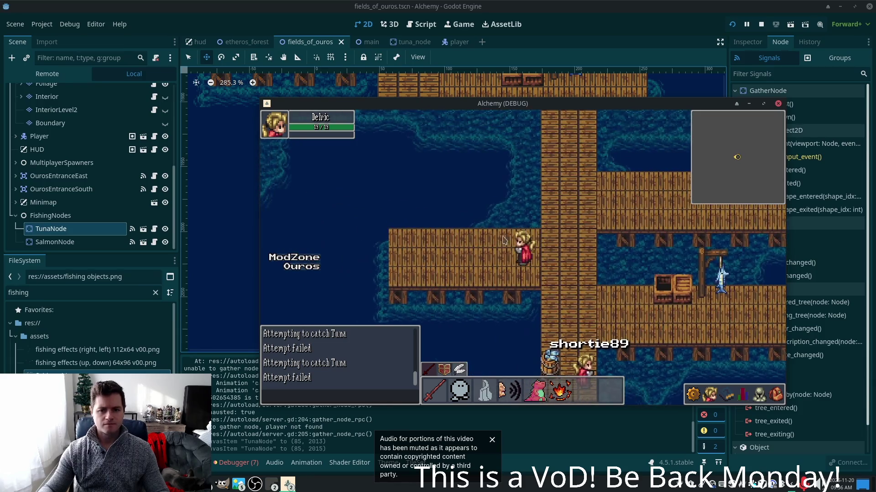
key(Right+Down)
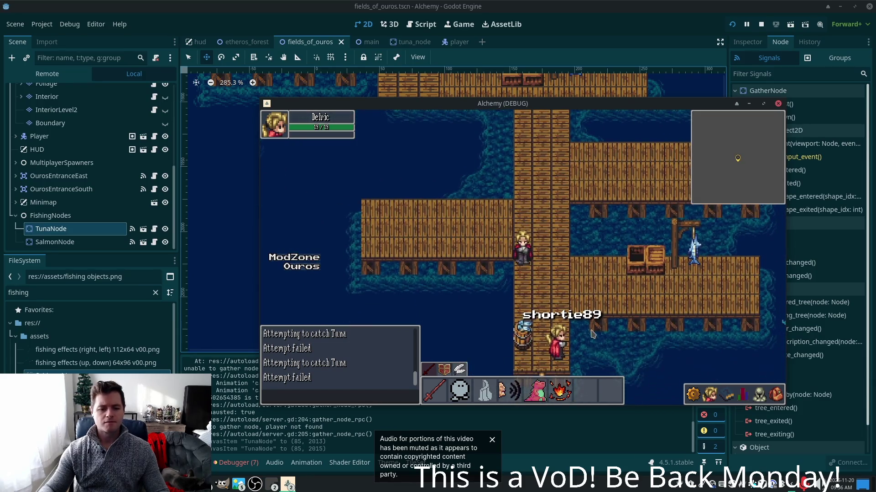
click(231, 479)
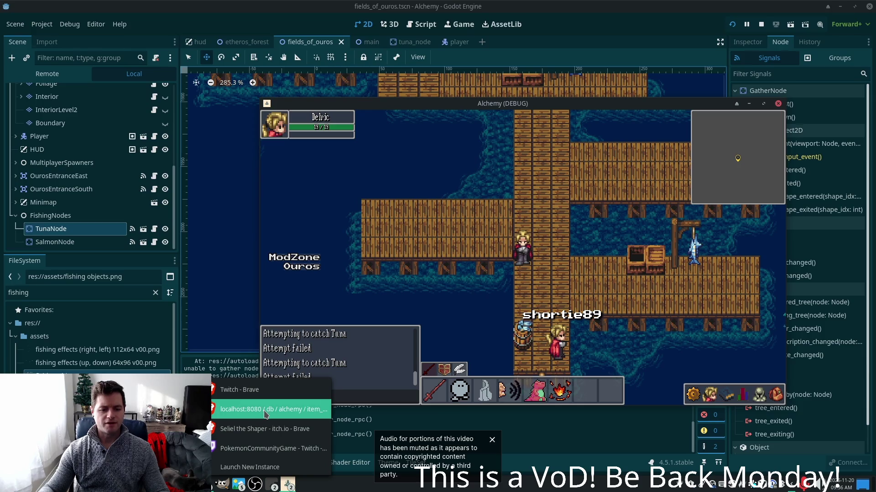
Log back into phpMyAdmin in Brave using the saved login credentials
click(265, 410)
click(452, 169)
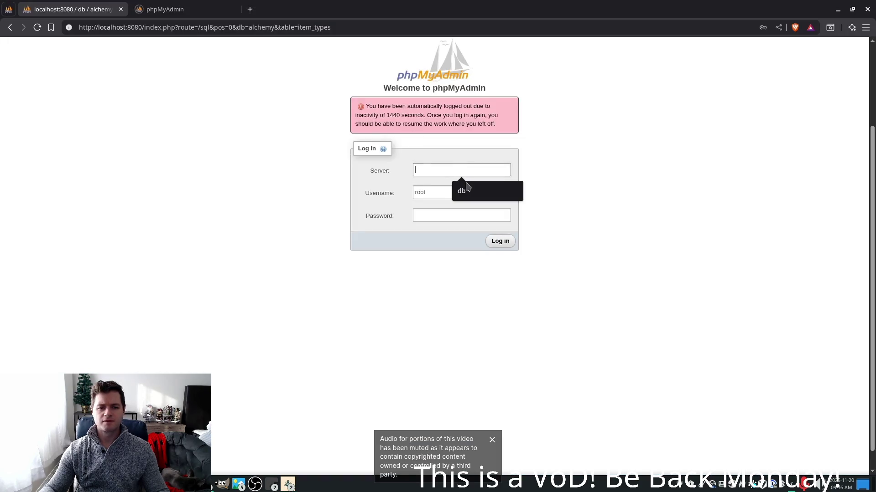
click(462, 187)
click(466, 196)
click(488, 215)
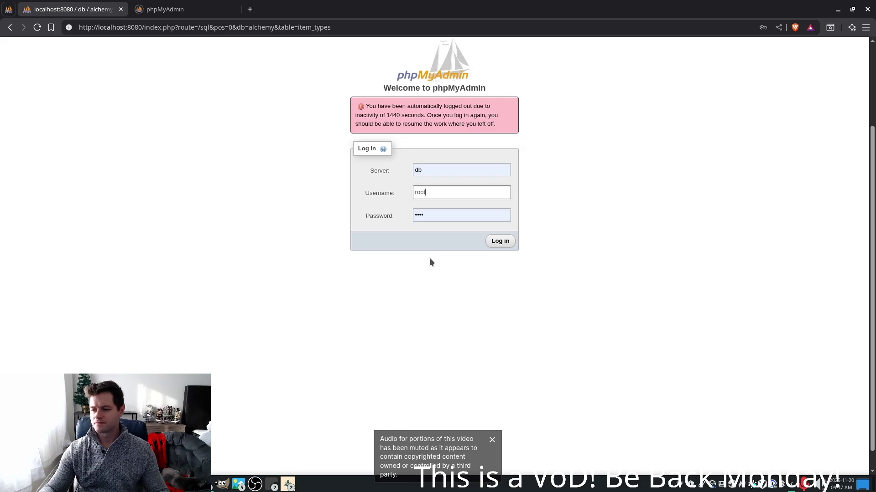
click(489, 241)
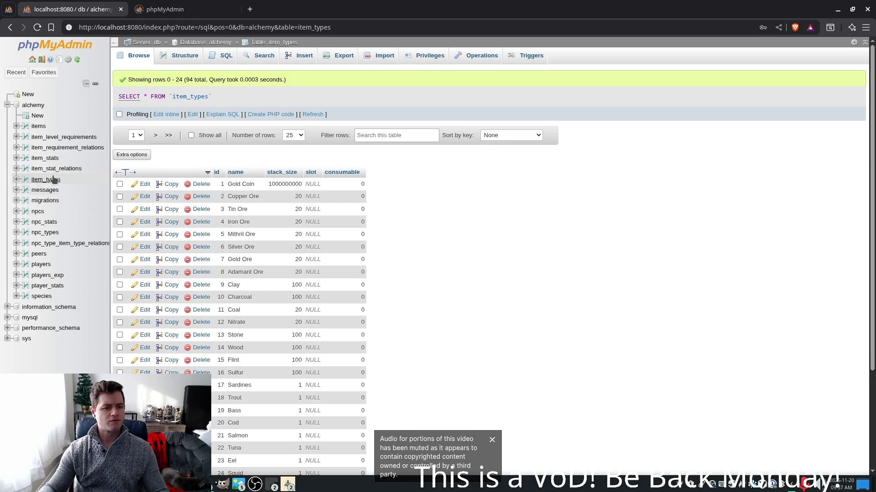
Scroll item_types to the fish rows and check that Sardines has id 17
scroll(287, 212, down, 3)
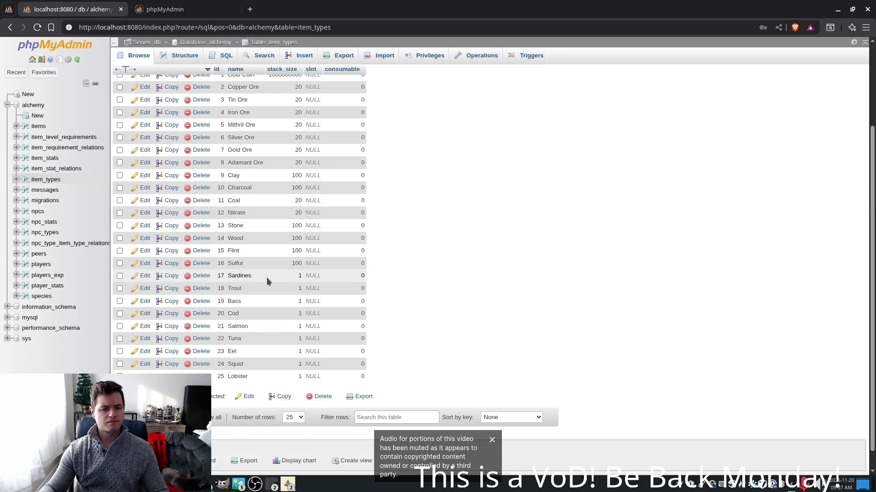
double_click(242, 273)
click(495, 265)
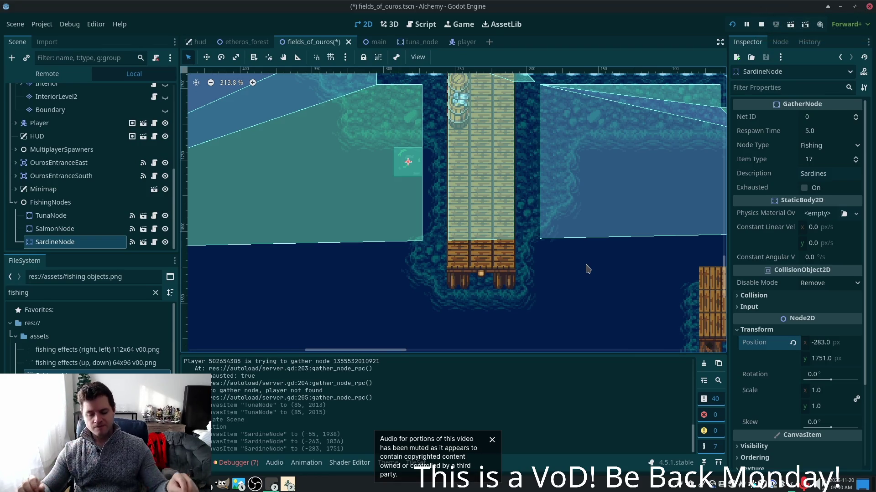
Reselect SardineNode under FishingNodes and duplicate it as SardineNode2
click(57, 229)
click(64, 242)
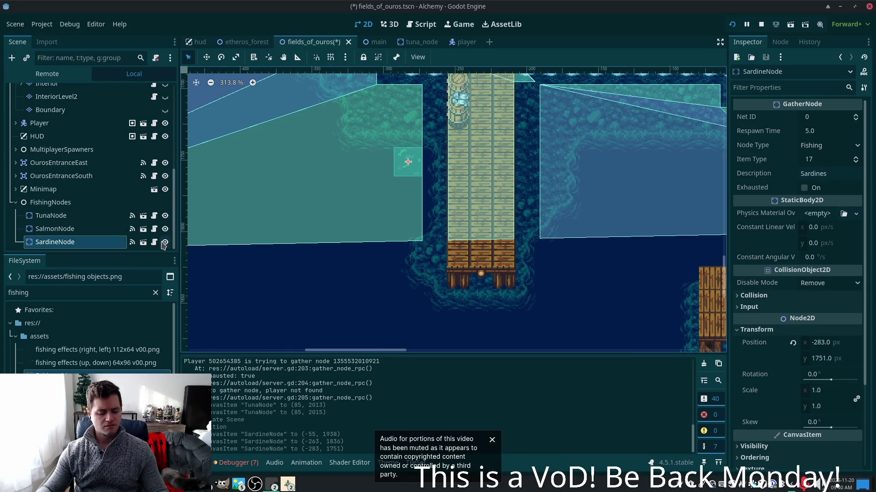
key(ctrl+d)
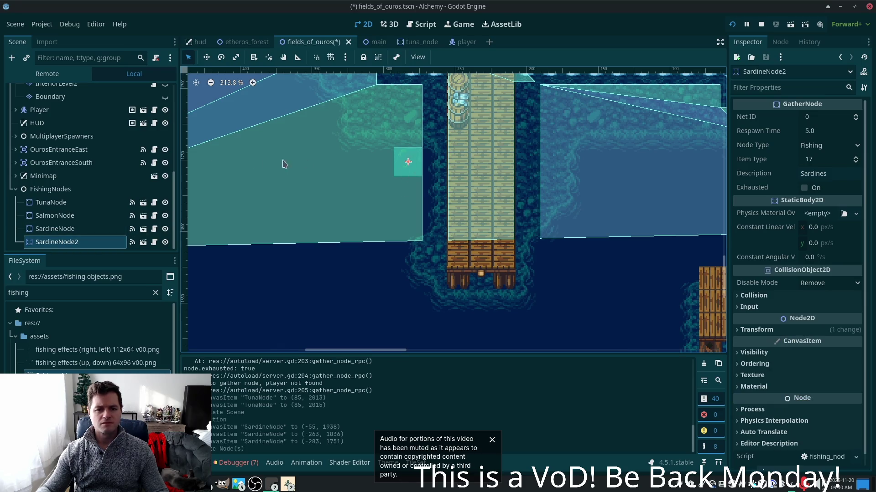
Move SardineNode2 right of the dock, then duplicate it as SardineNode3 below the dock's end
mouse_move(405, 176)
mouse_down()
mouse_move(412, 242)
mouse_move(413, 226)
mouse_move(534, 217)
mouse_move(544, 162)
mouse_move(549, 176)
mouse_move(552, 118)
mouse_up()
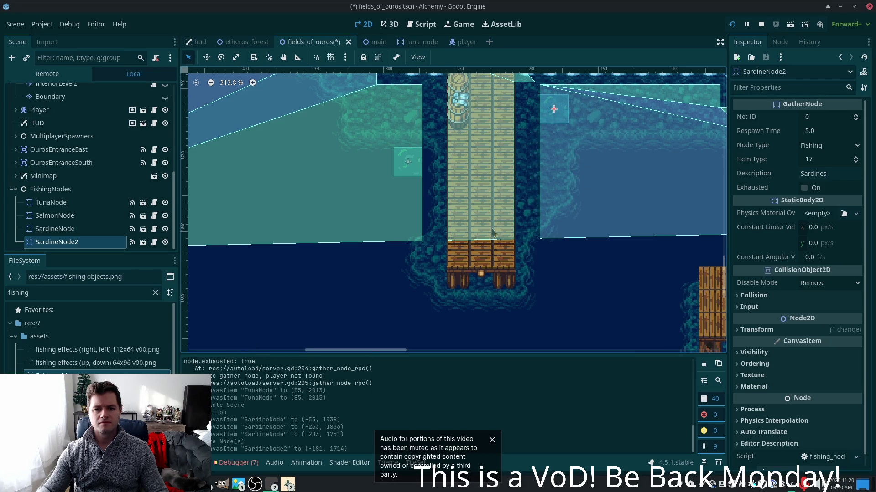
mouse_move(438, 214)
mouse_down()
mouse_move(381, 223)
mouse_move(364, 237)
mouse_up()
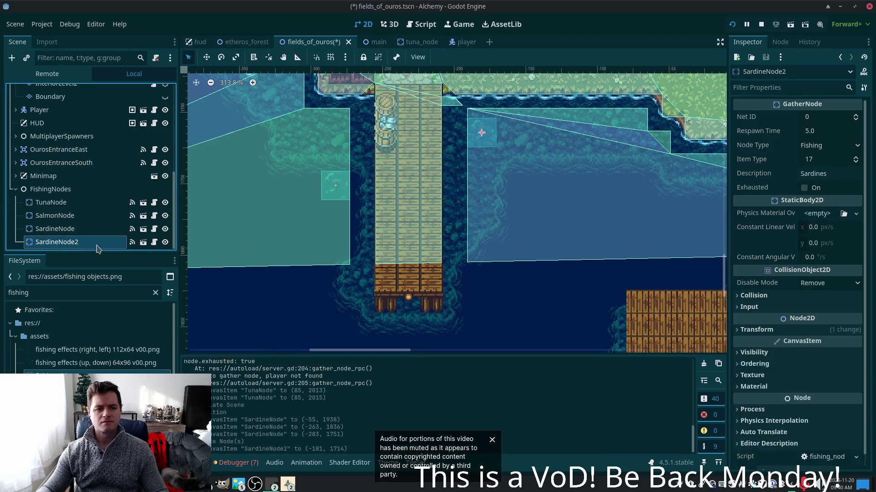
key(ctrl+d)
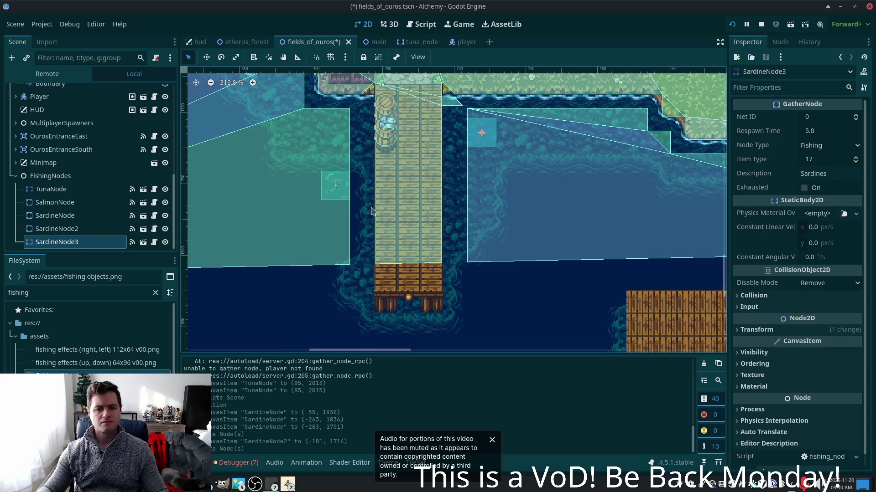
drag(481, 136, 424, 348)
scroll(475, 300, down, 5)
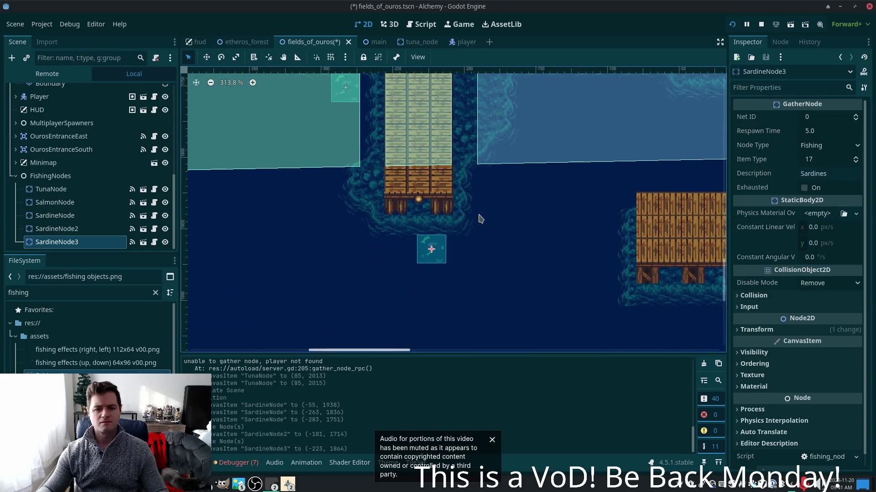
drag(434, 252, 400, 253)
click(418, 164)
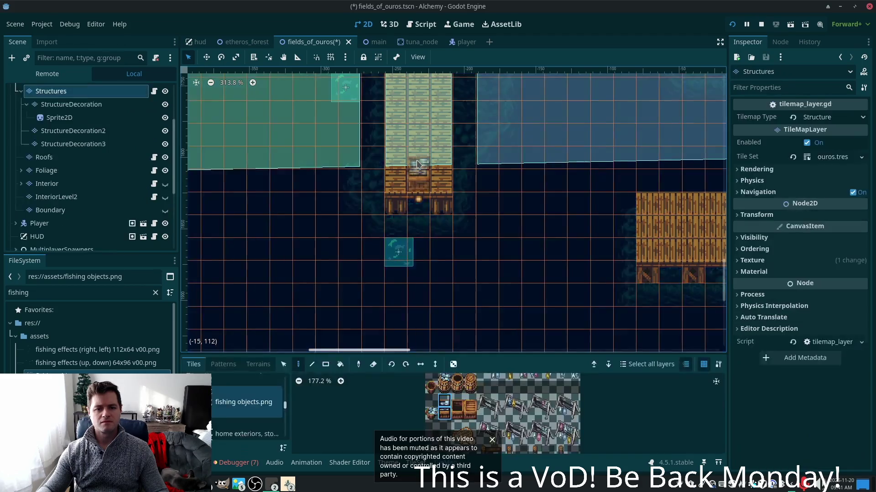
Save the fields_of_ouros scene and bring the running Alchemy (DEBUG) game window forward
key(ctrl+s)
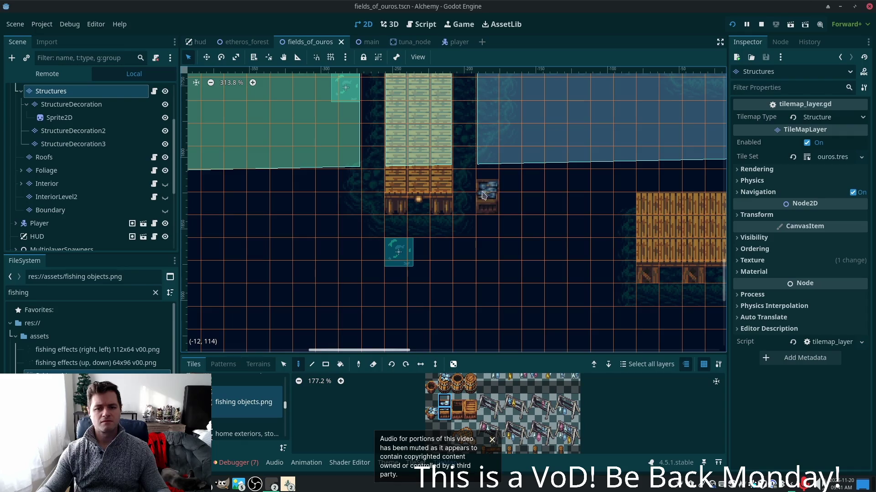
scroll(497, 237, up, 5)
scroll(506, 274, left, 4)
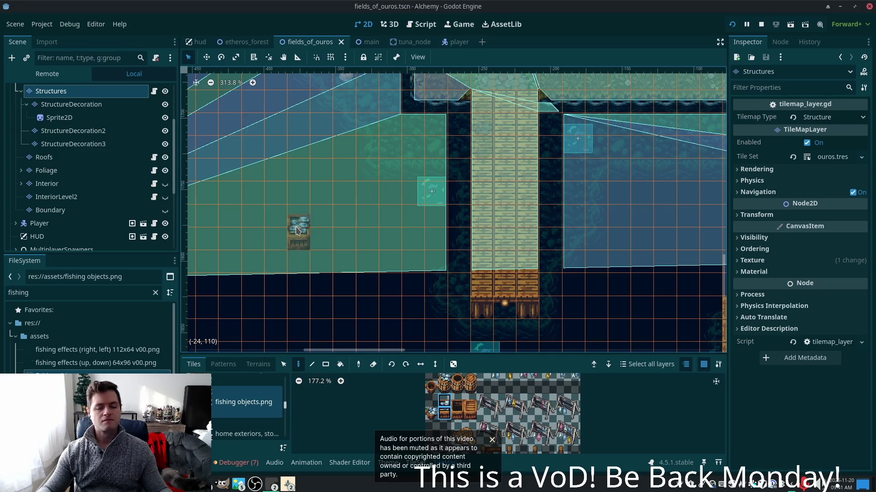
click(288, 484)
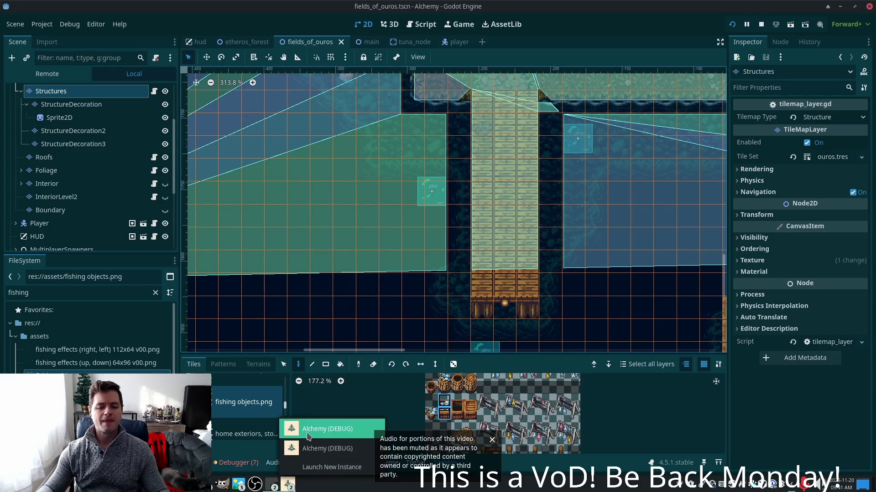
click(307, 429)
Walk east along the path and drop the two lime items from the inventory
key(Up)
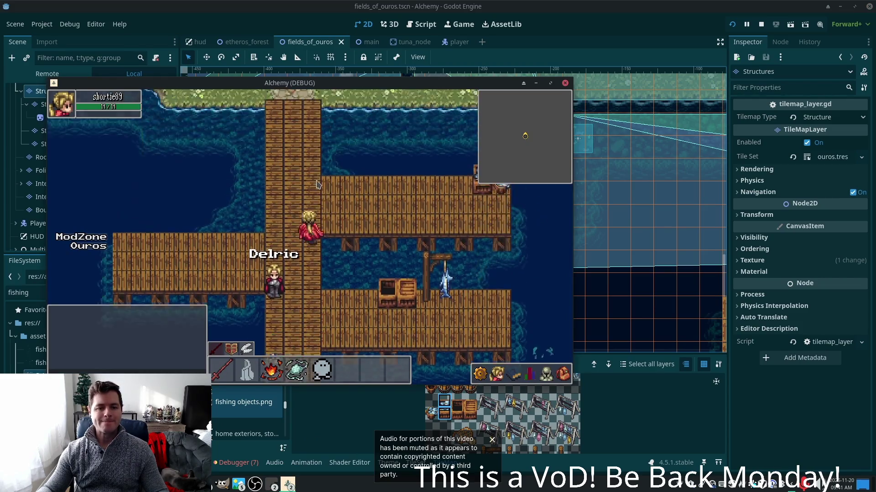
key(Right)
key(i)
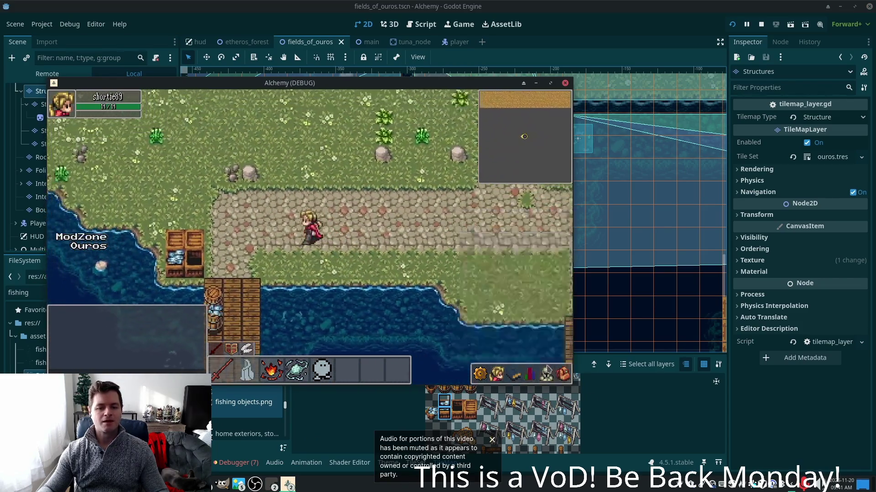
click(563, 374)
key(Right)
right_click(483, 348)
key(Right)
right_click(457, 348)
key(i)
Walk onto the dock and fish the sardine spots below, left and right of the pier
key(Left)
key(Down)
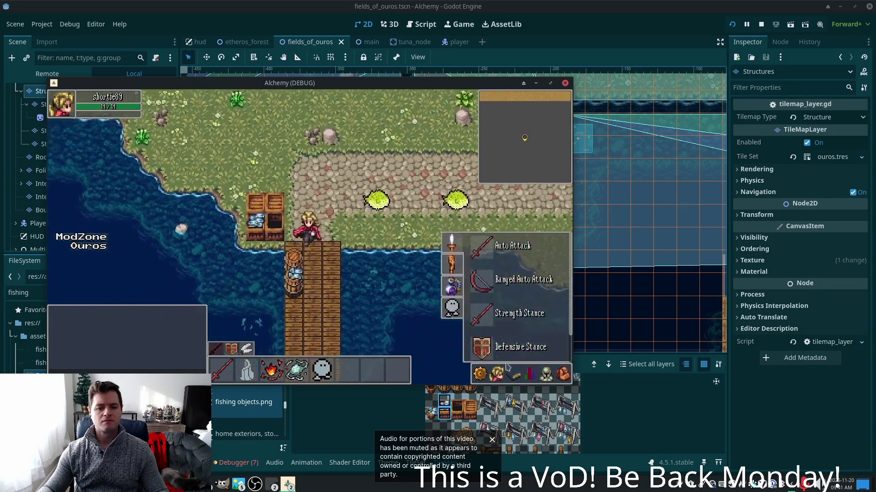
key(Down)
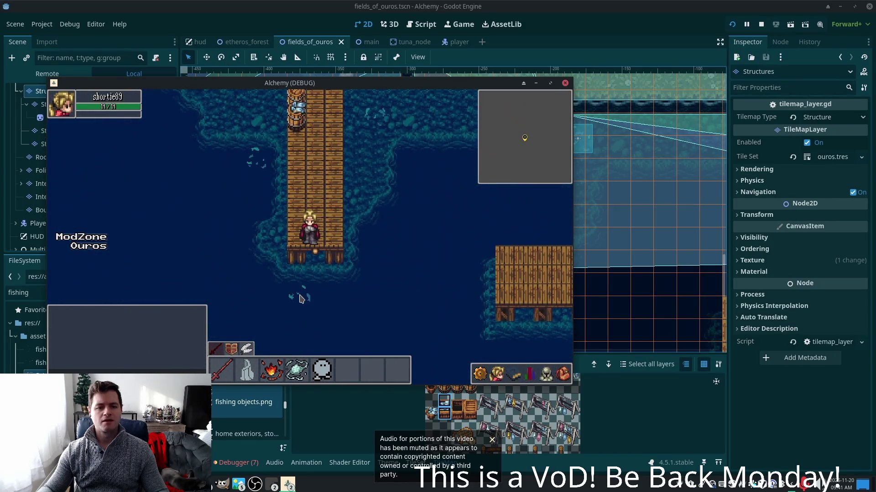
click(309, 297)
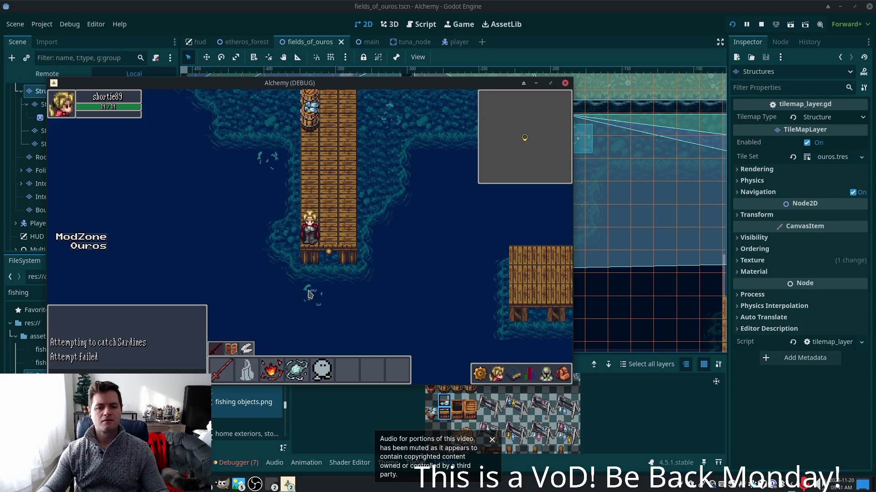
key(w)
click(275, 250)
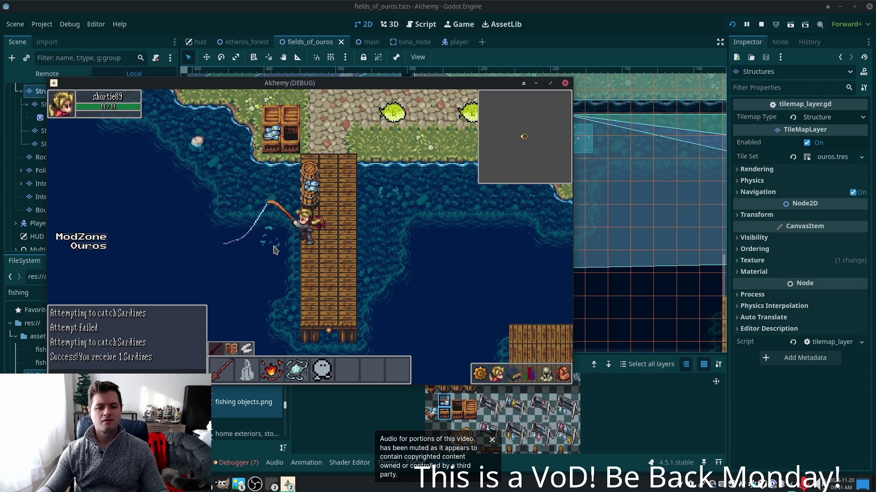
key(w)
key(d)
click(344, 252)
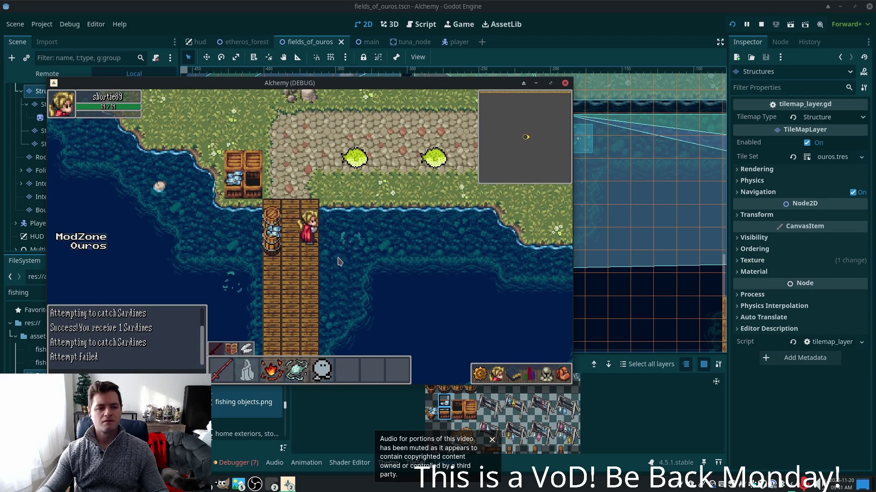
key(s)
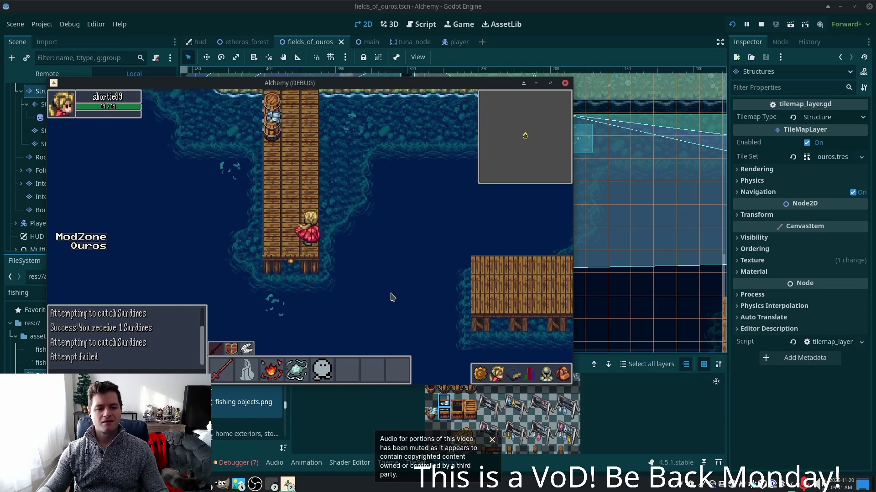
Leave the pier, follow the cobblestone path west and cross the grass to the river
key(w)
key(d)
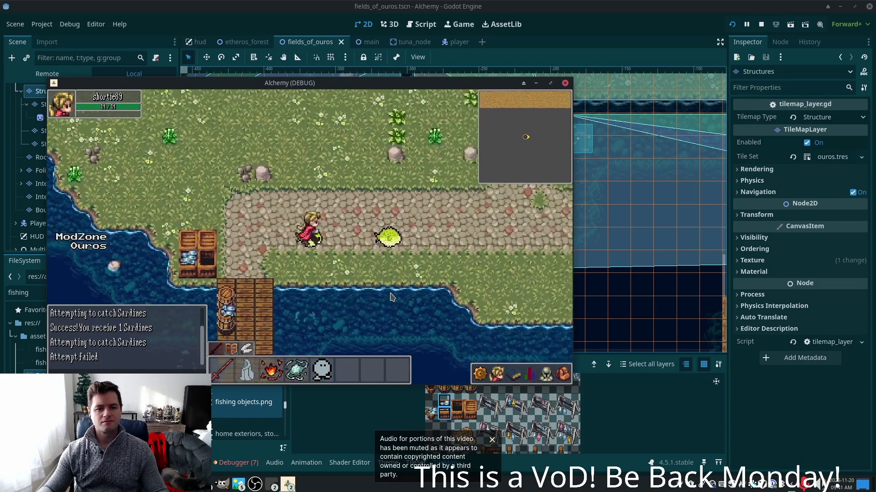
key(s)
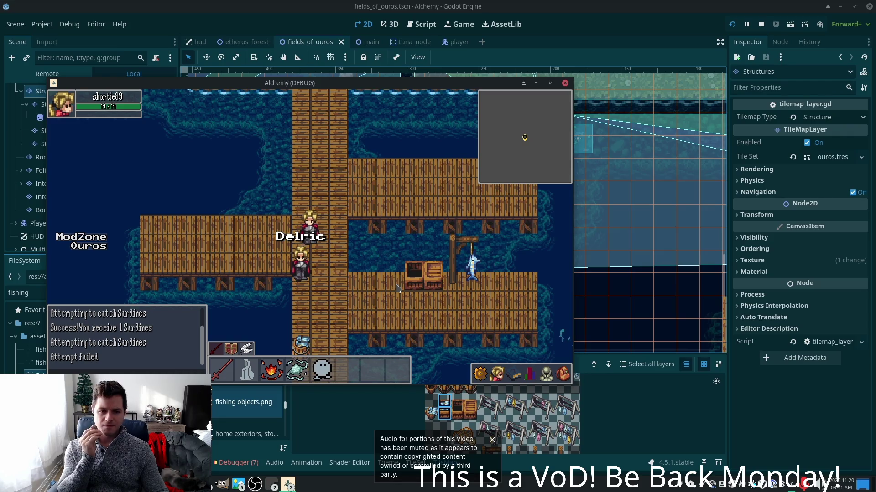
key(w)
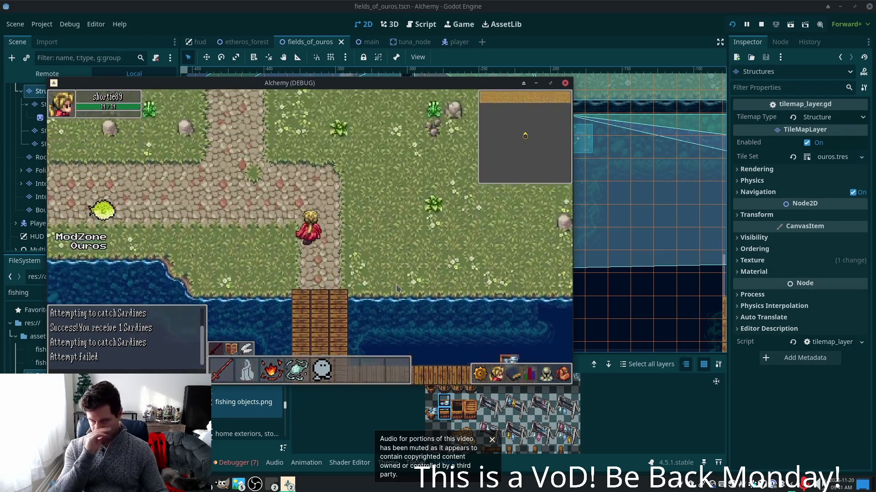
key(a)
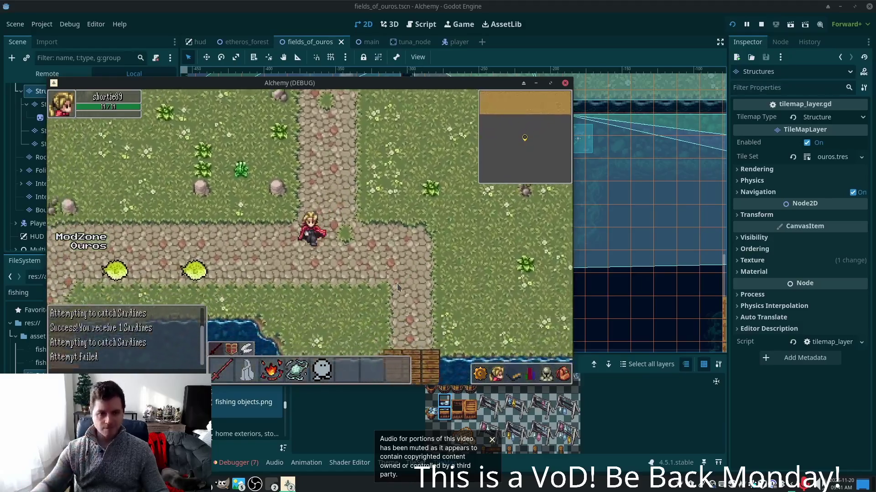
key(s)
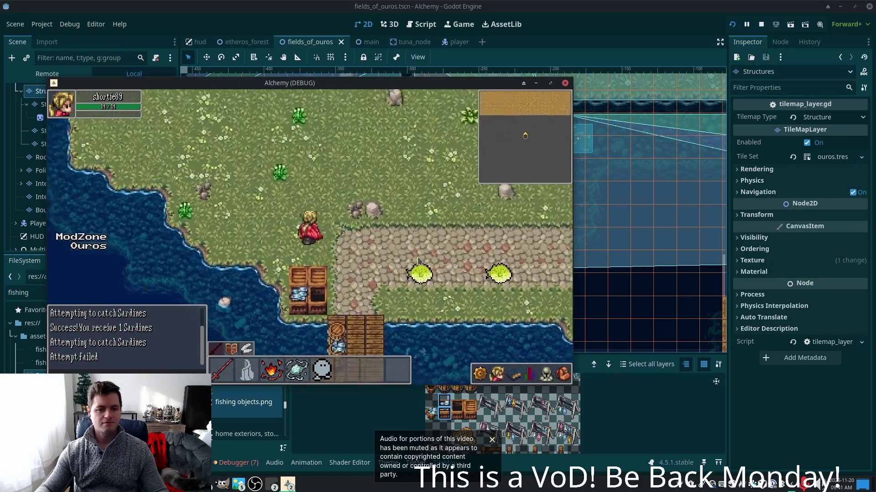
key(w)
key(a)
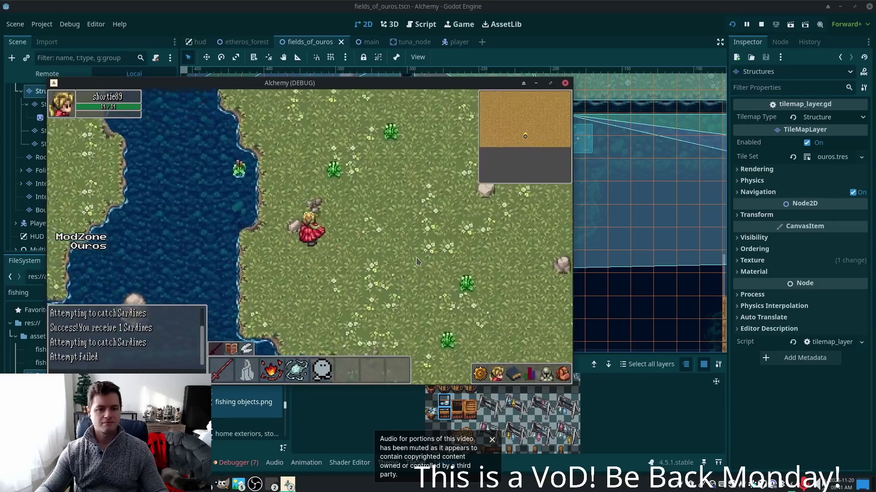
key(w)
key(a)
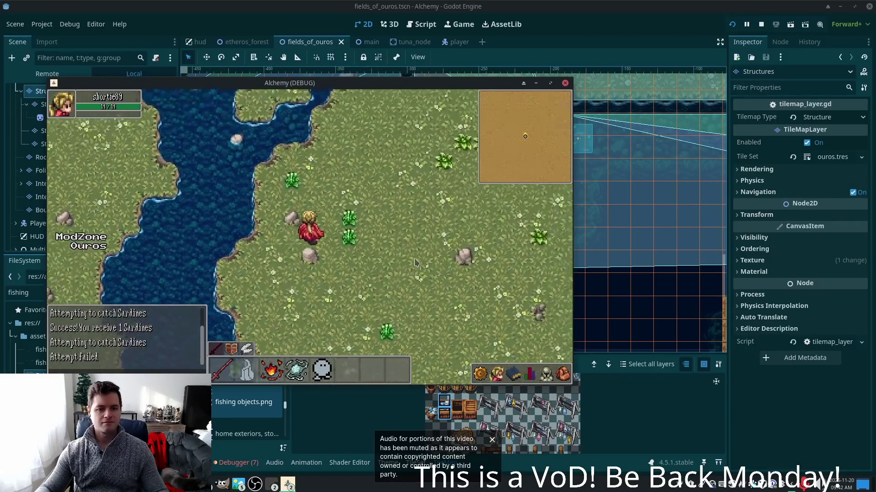
key(w)
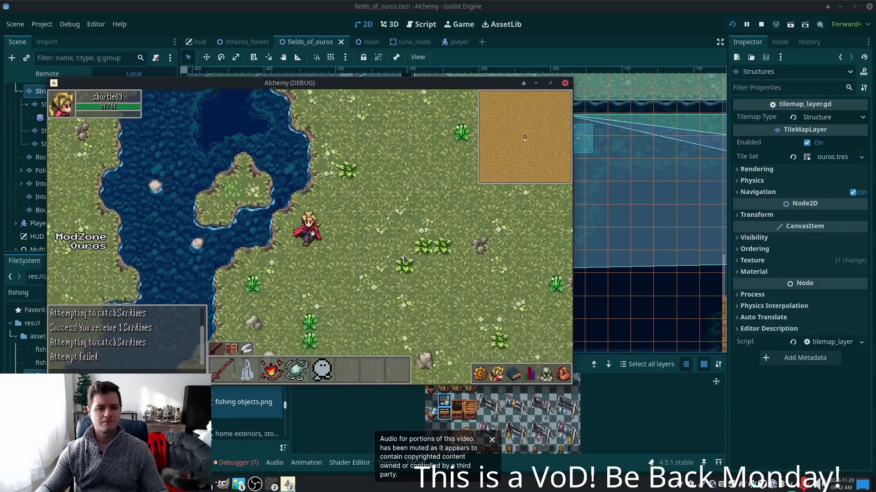
Roam along the river and through the northern field, then return onto the wooden dock
key(s)
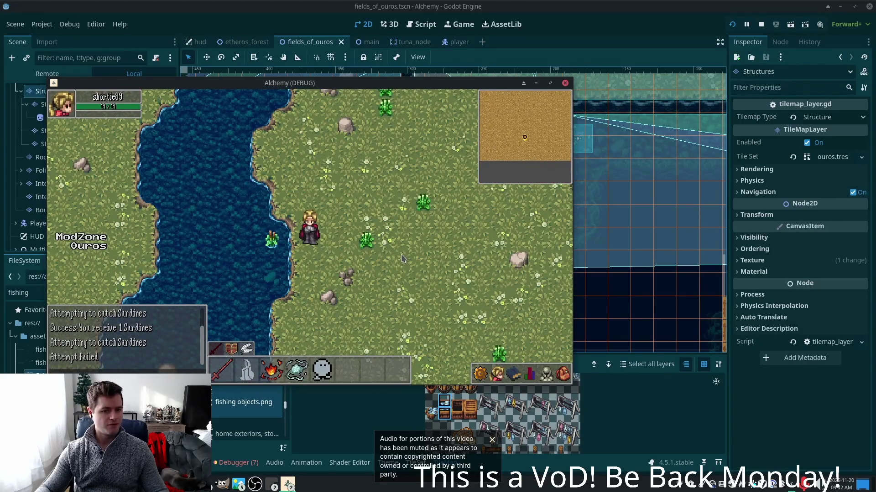
key(w)
key(w)
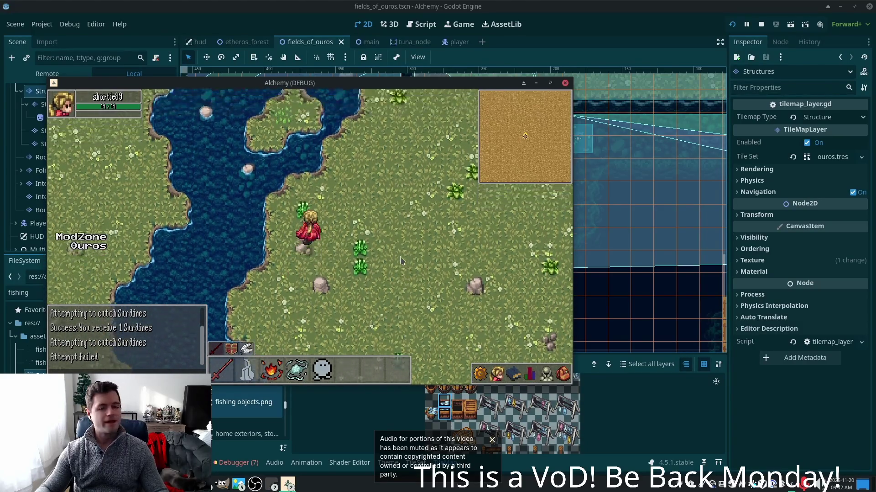
key(s)
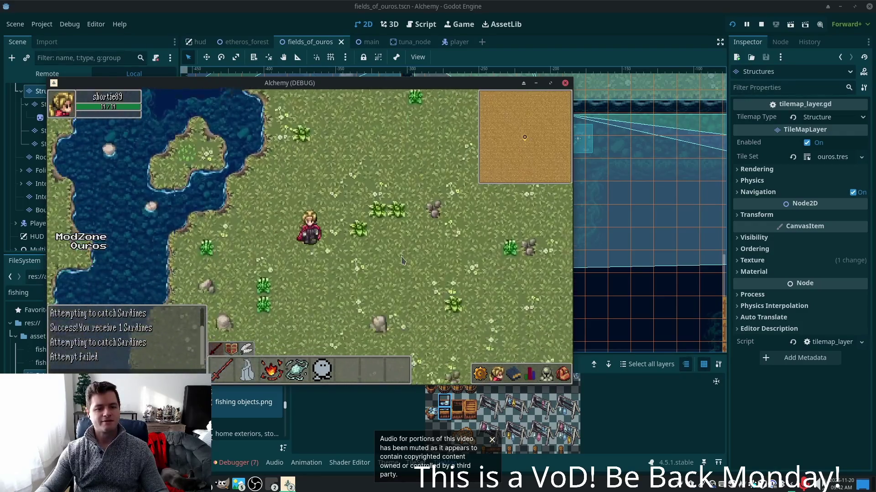
key(d)
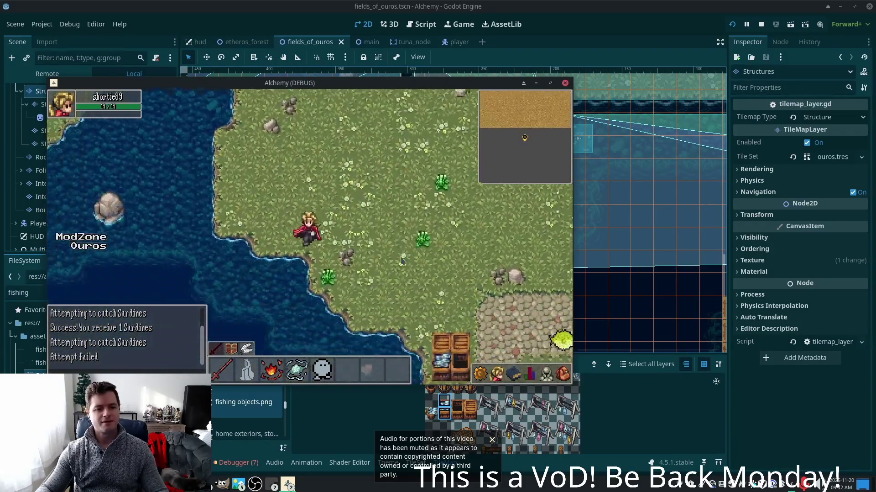
key(w)
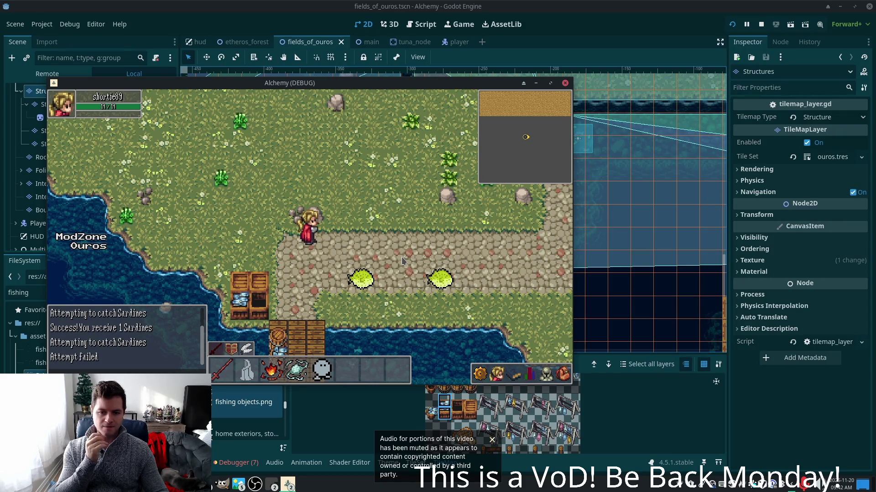
key(w)
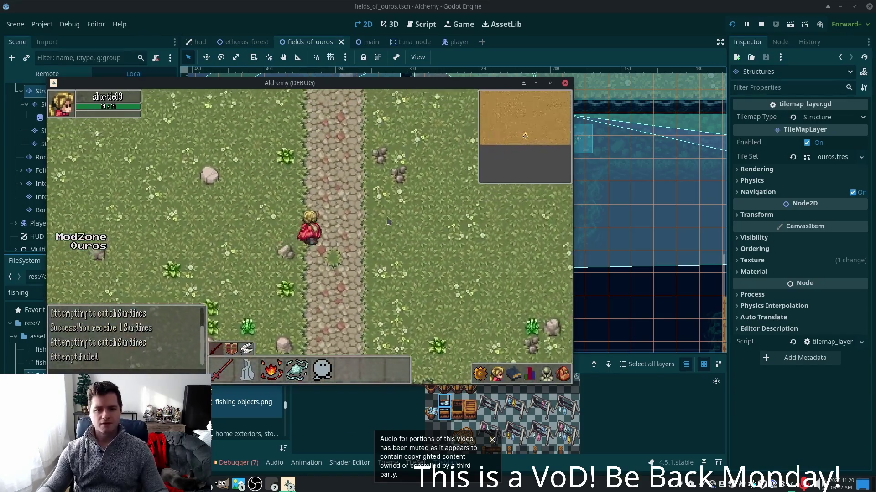
key(w)
key(w)
key(d)
key(d)
key(a)
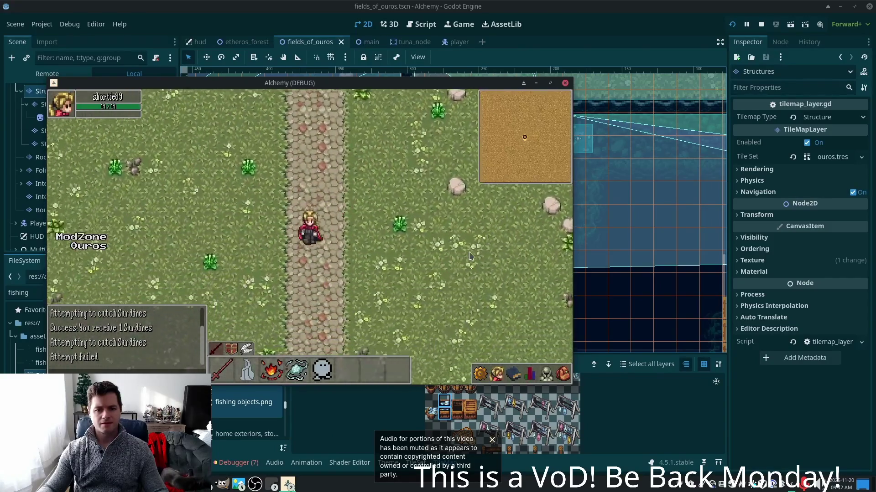
key(s)
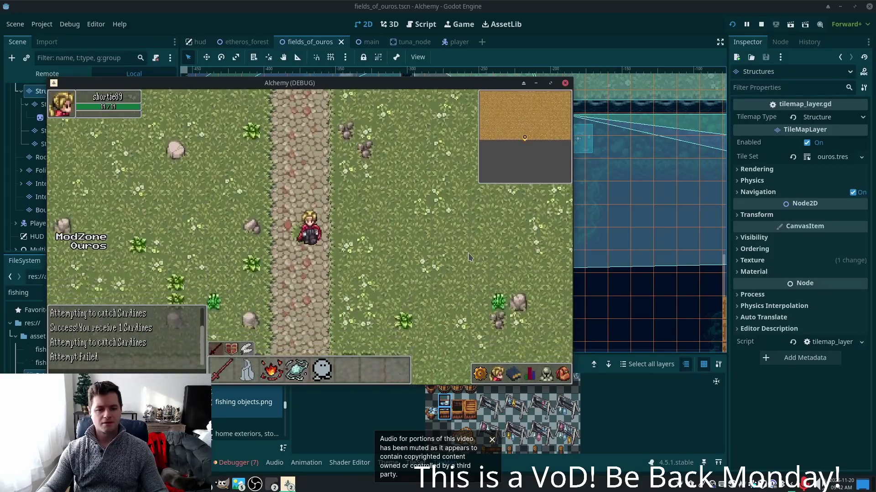
key(s)
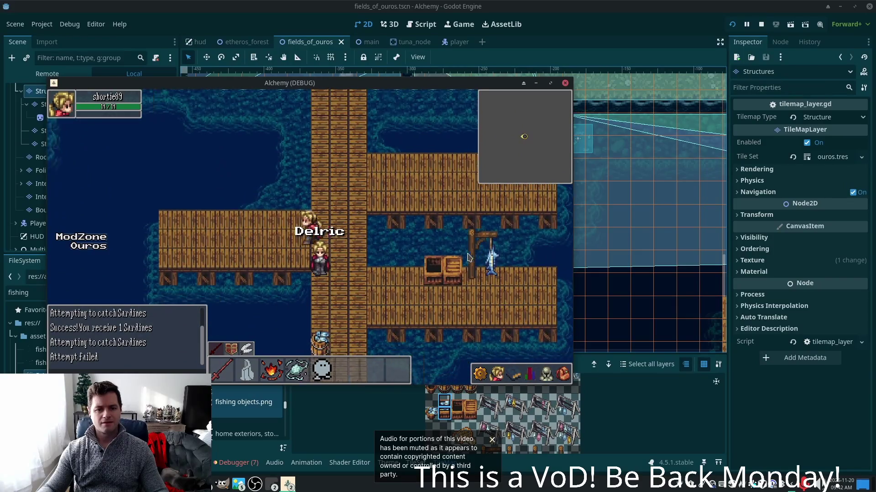
key(w)
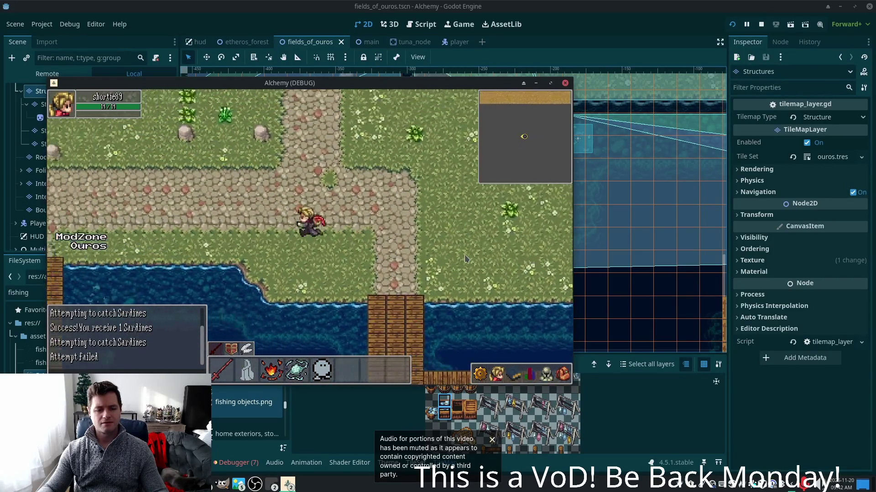
key(s)
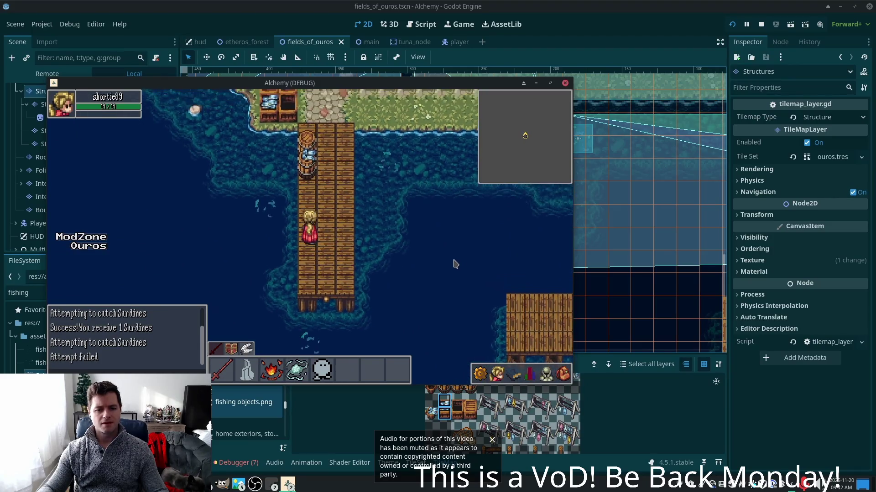
Return to the editor and choose the summer forest.png tileset source
click(269, 423)
scroll(257, 428, up, 1)
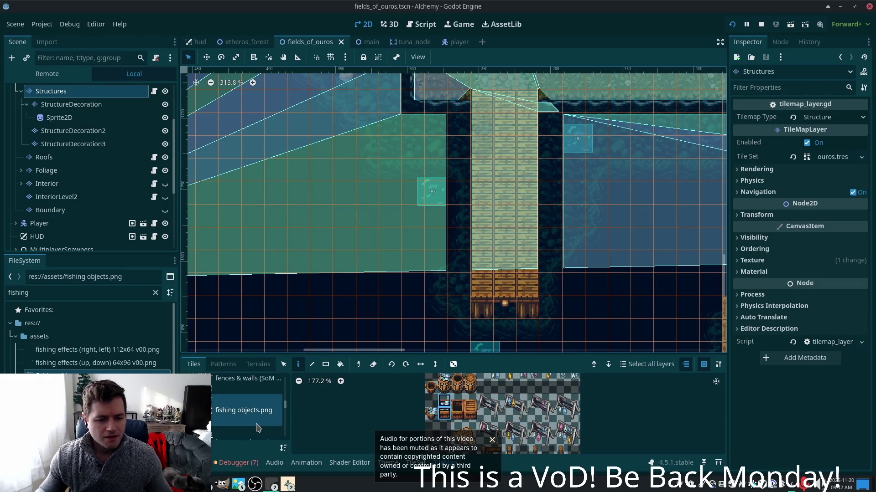
scroll(260, 422, up, 3)
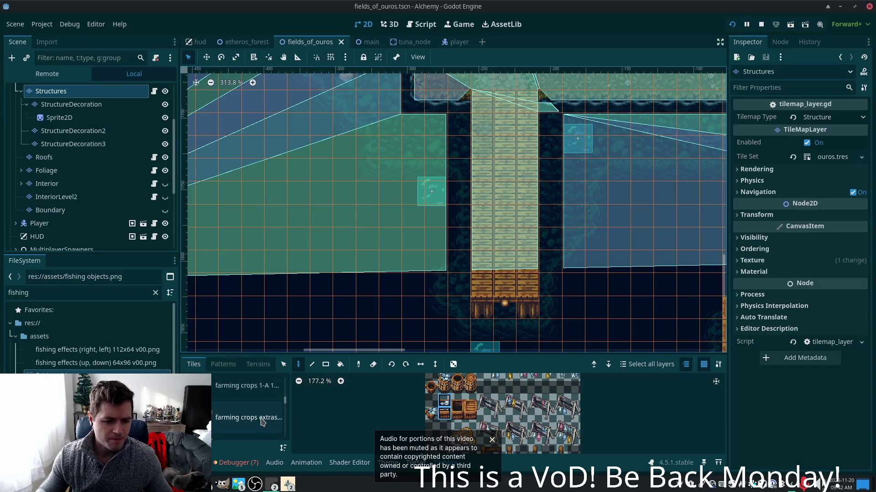
scroll(285, 406, down, 5)
scroll(286, 418, down, 5)
scroll(260, 413, down, 5)
click(244, 407)
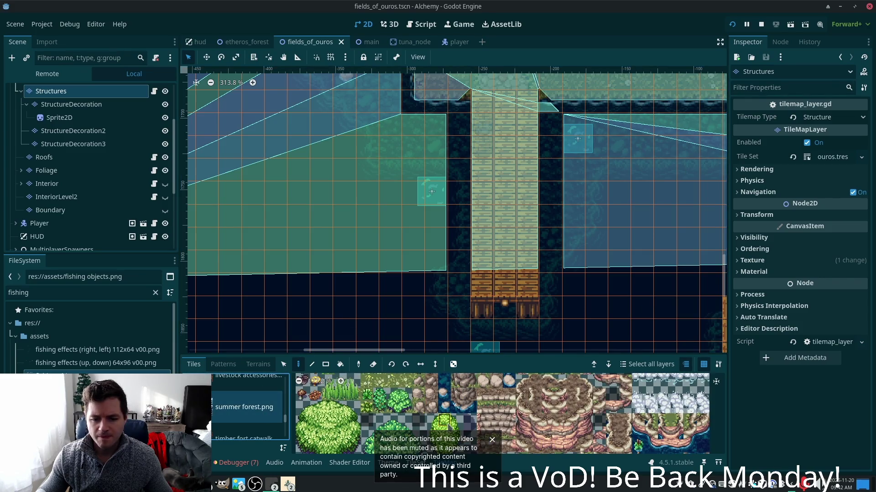
Select the Ground tile layer and pick a deep-water tile from the atlas
scroll(450, 428, down, 3)
drag(416, 397, 352, 354)
scroll(522, 418, up, 1)
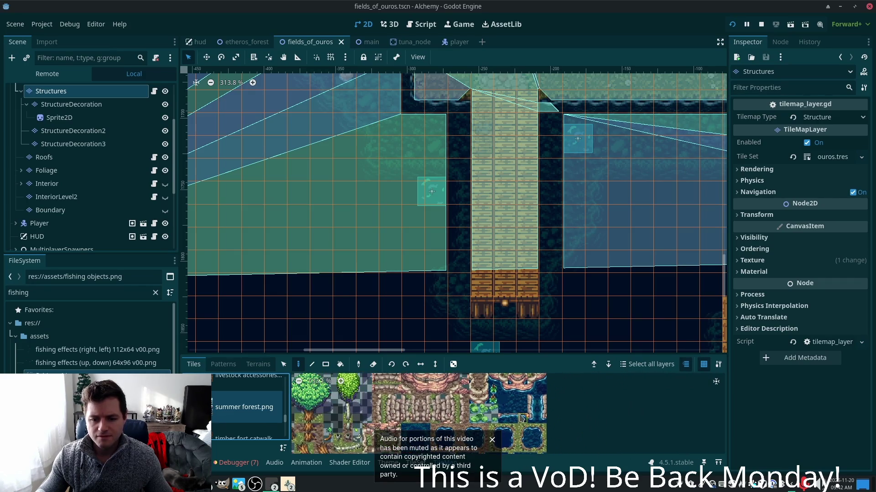
scroll(541, 438, up, 5)
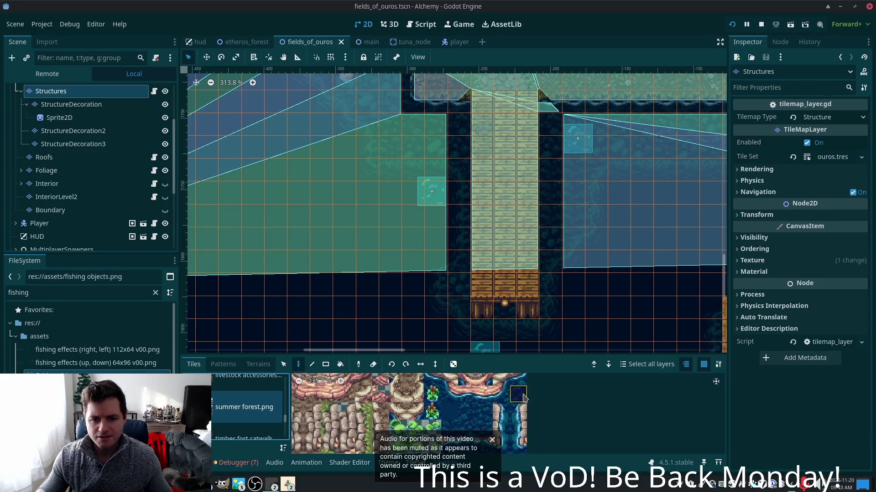
scroll(91, 160, up, 3)
scroll(94, 158, up, 1)
click(82, 119)
mouse_move(495, 294)
mouse_down()
mouse_move(364, 268)
mouse_move(246, 270)
mouse_up()
click(517, 394)
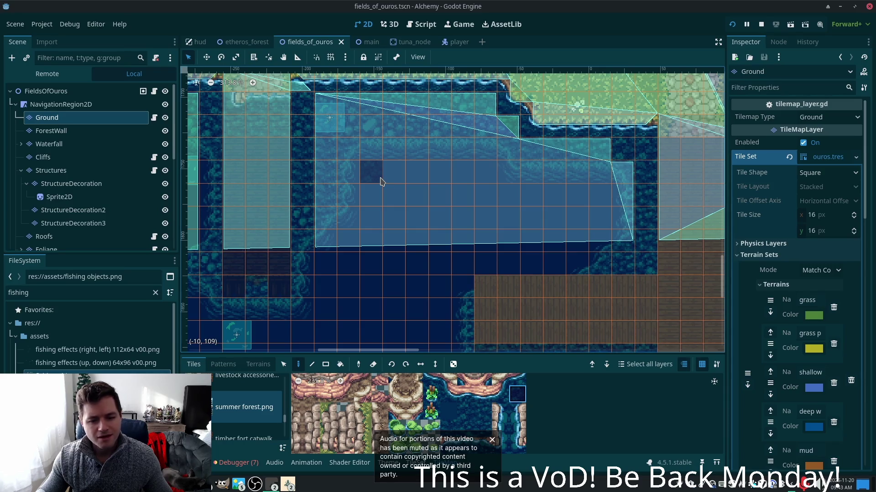
Paint a deep-water tile onto the lake beside the dock
scroll(511, 437, down, 1)
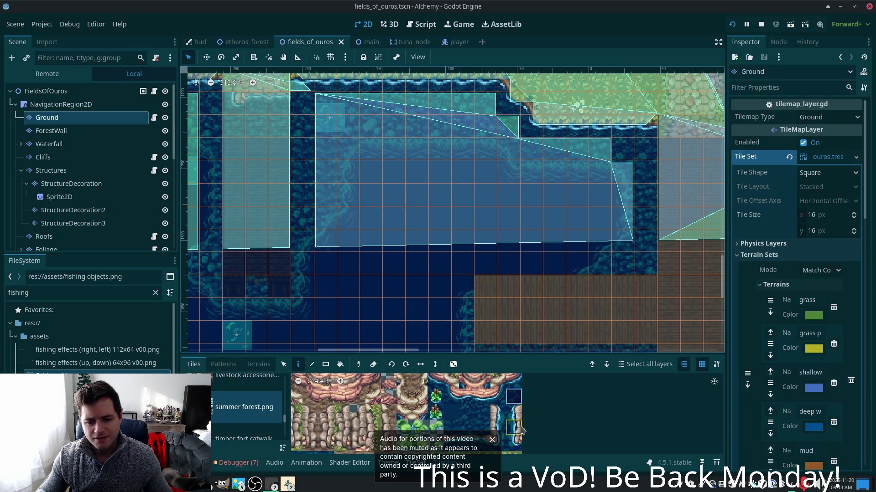
scroll(521, 430, down, 4)
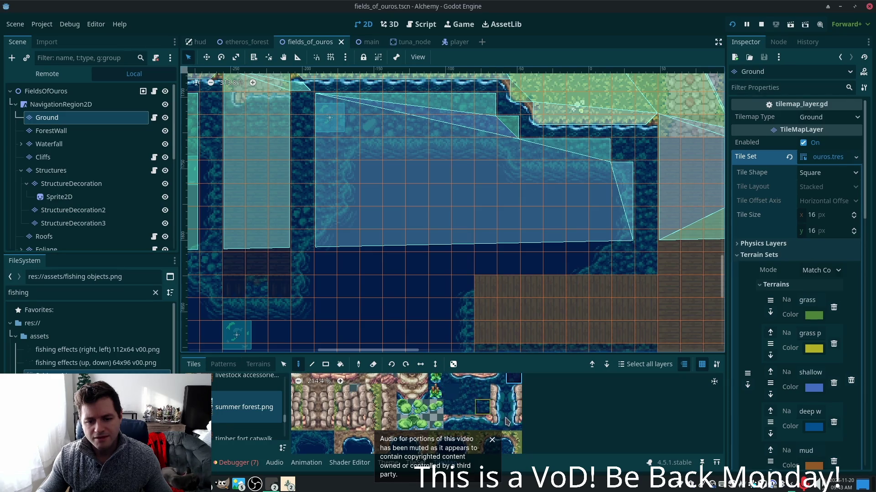
scroll(506, 422, down, 3)
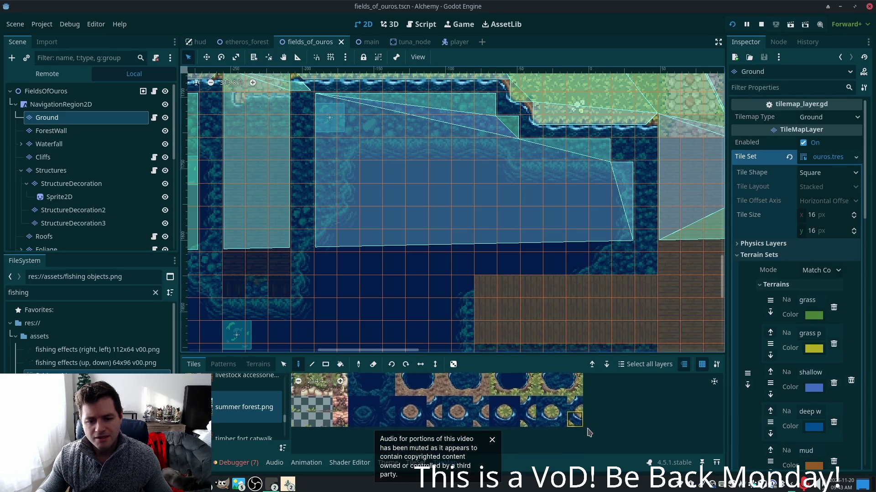
scroll(606, 411, up, 3)
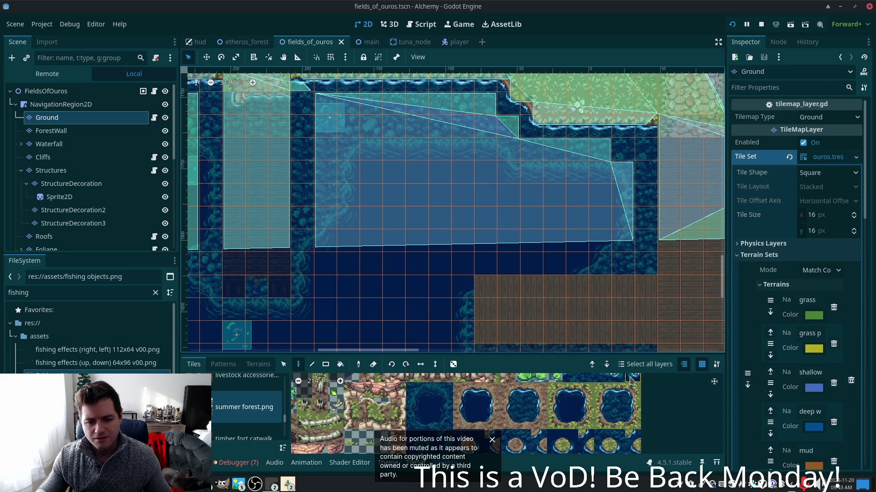
scroll(630, 393, up, 2)
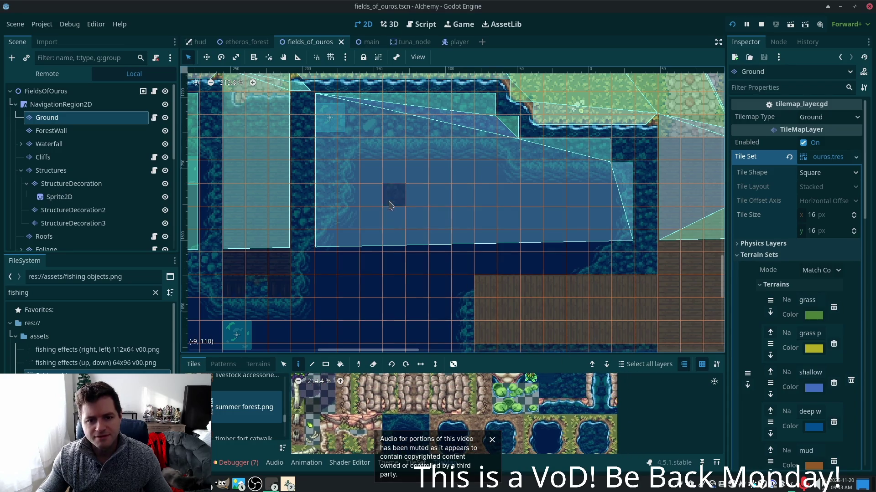
click(386, 199)
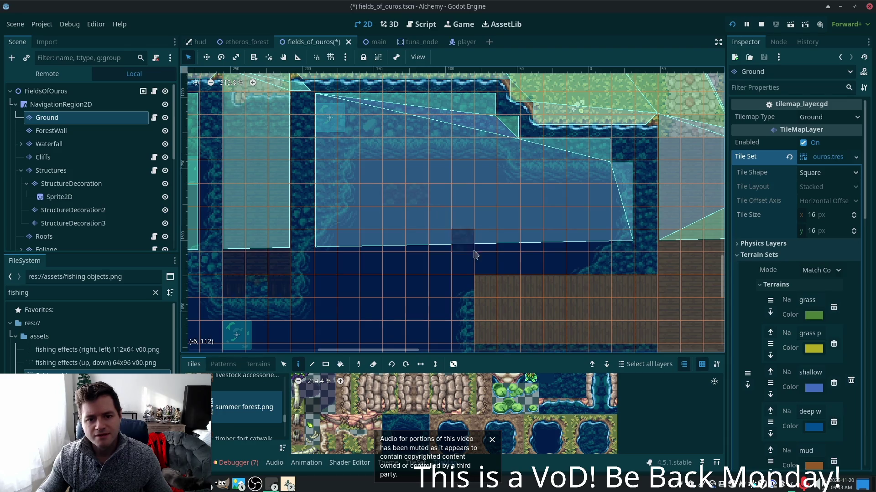
Check the water in the running game, save the scene, and return to the editor
key(alt+Tab)
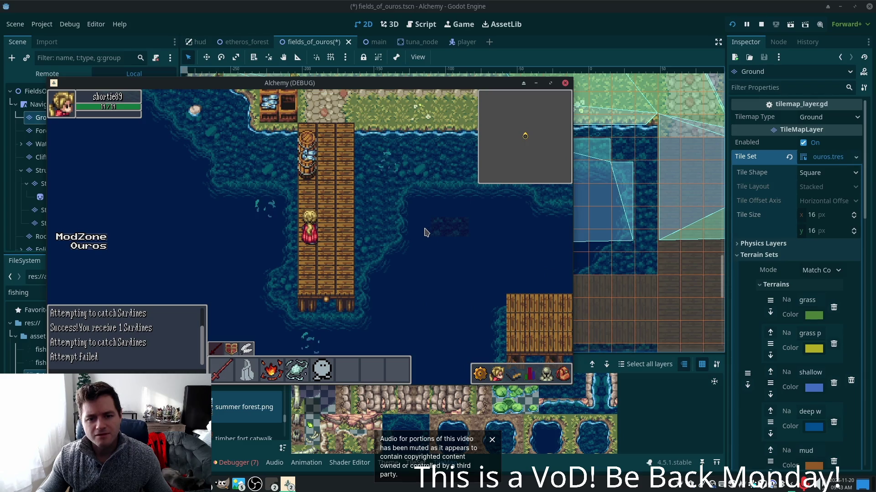
key(alt+Tab)
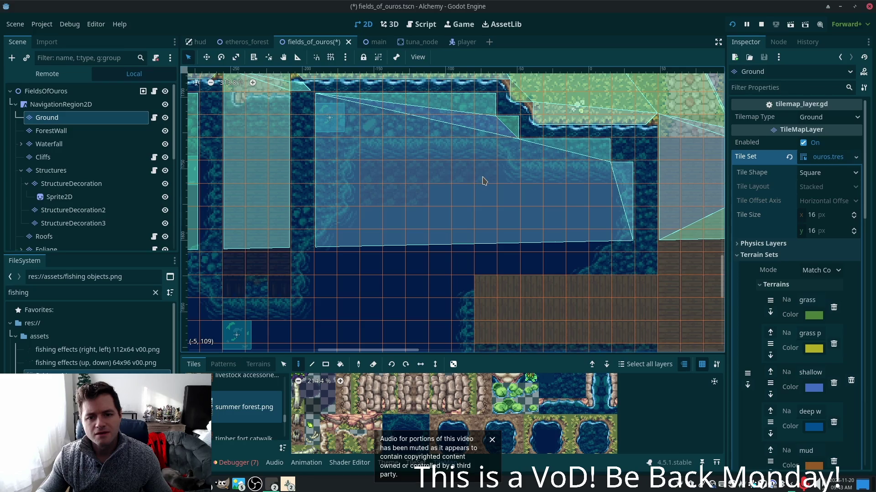
key(ctrl+s)
key(alt+Tab)
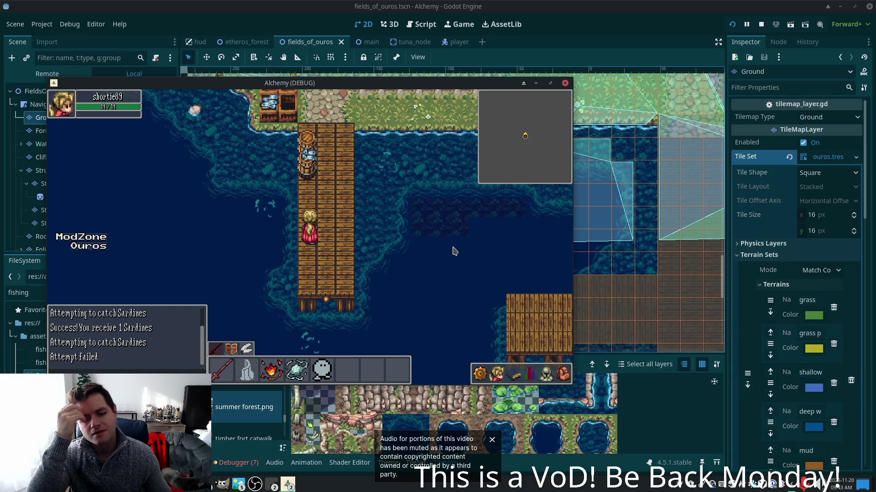
key(F8)
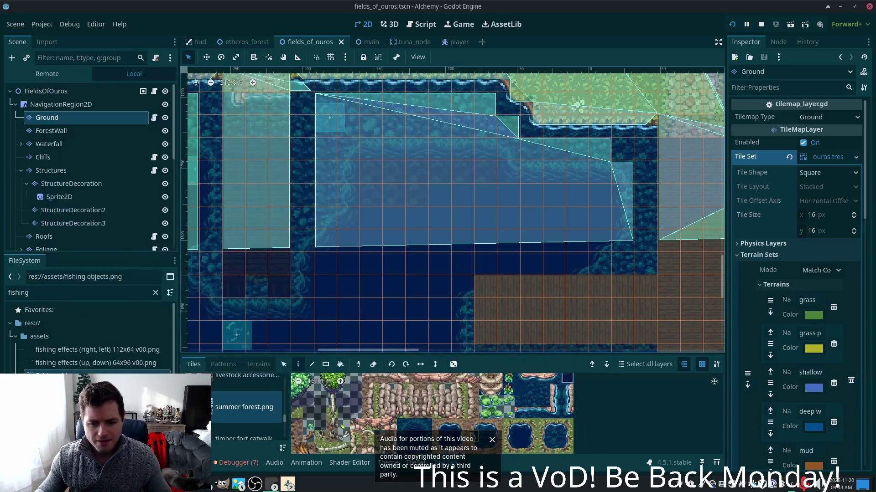
Pick the dark water tile from the summer forest atlas and paint it onto the water
scroll(442, 383, down, 5)
scroll(441, 383, up, 5)
scroll(469, 406, up, 5)
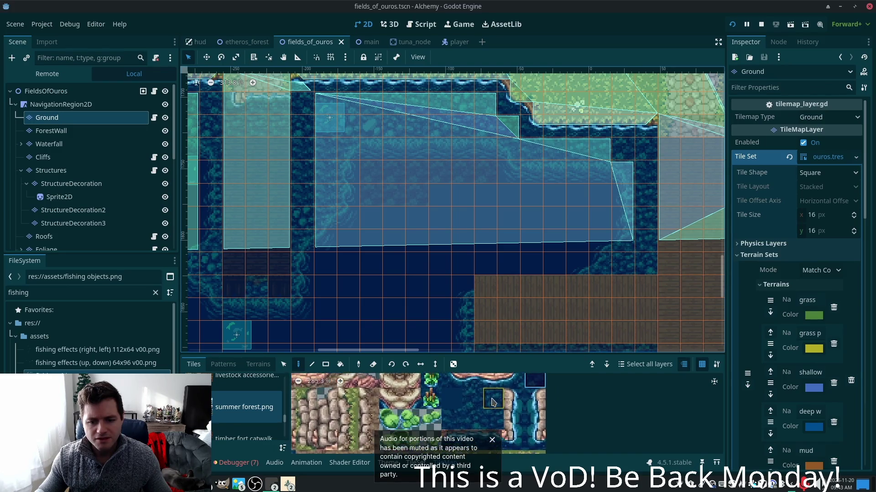
drag(492, 401, 451, 427)
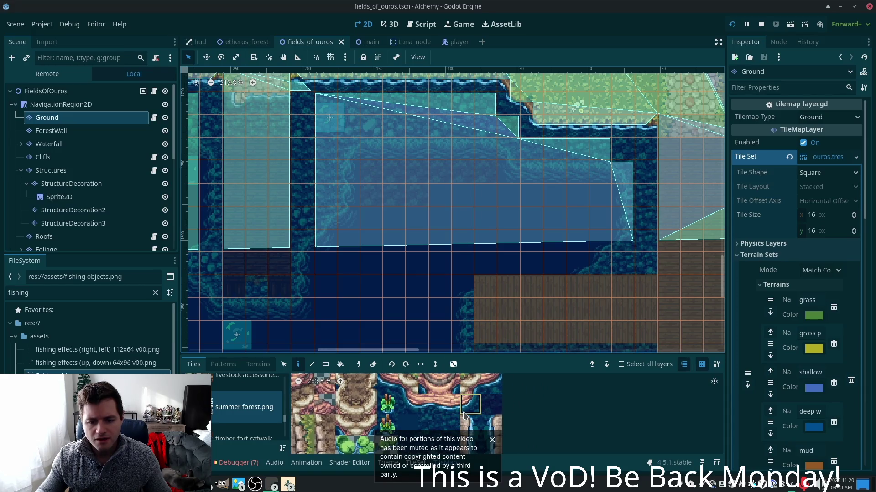
click(412, 430)
mouse_move(415, 420)
mouse_down()
mouse_move(433, 440)
mouse_move(377, 420)
mouse_up()
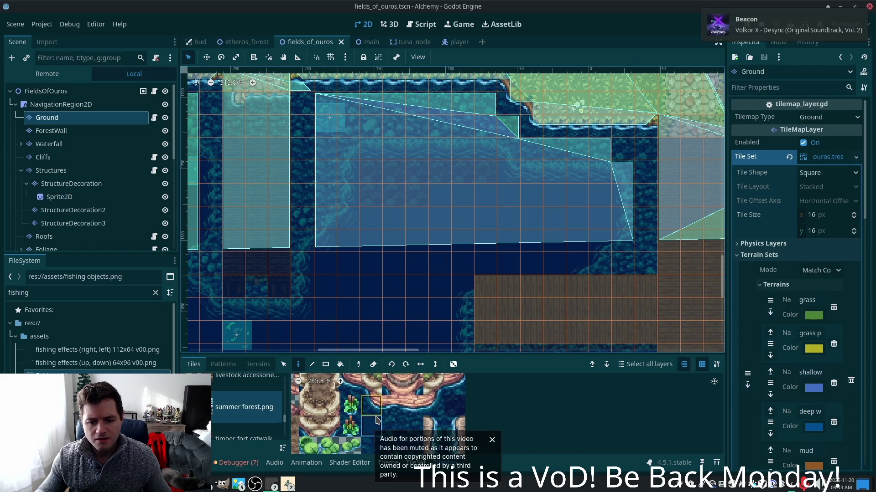
scroll(377, 420, down, 1)
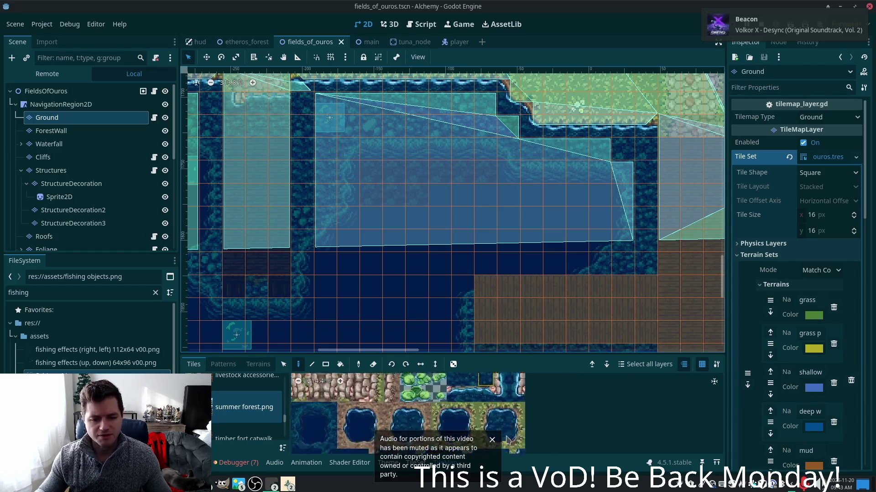
scroll(508, 440, up, 1)
drag(533, 441, 624, 441)
scroll(469, 423, down, 4)
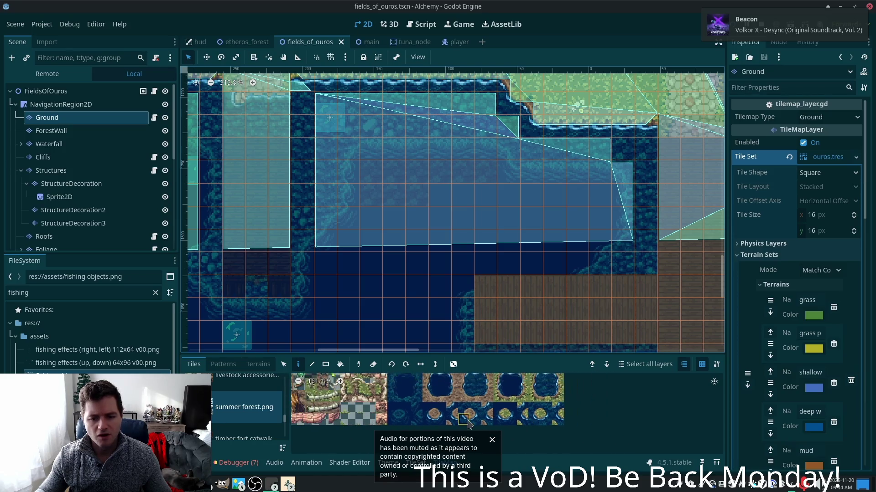
mouse_move(372, 399)
mouse_down()
mouse_move(544, 405)
mouse_move(492, 423)
mouse_move(383, 395)
mouse_move(388, 380)
mouse_move(484, 387)
mouse_move(493, 391)
mouse_move(354, 401)
mouse_move(339, 392)
mouse_up()
click(420, 283)
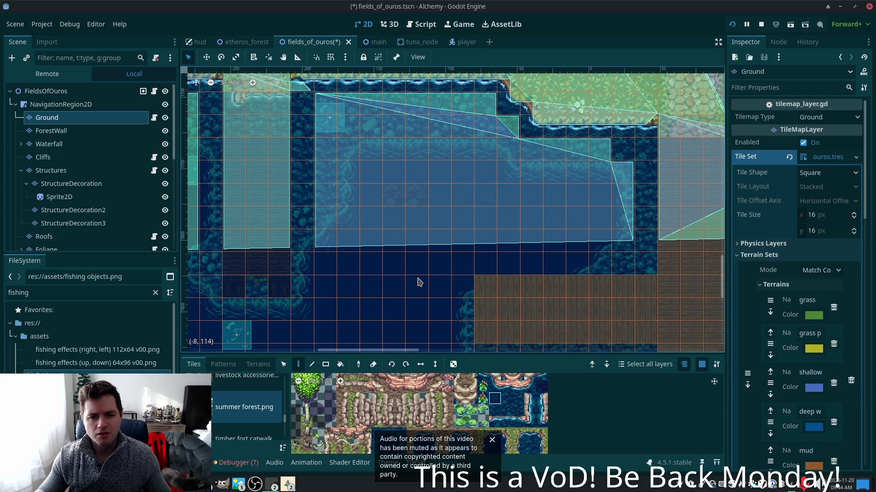
Save, then paint a water-vegetation tile and another water tile into the pond, trying more variants
scroll(471, 385, down, 3)
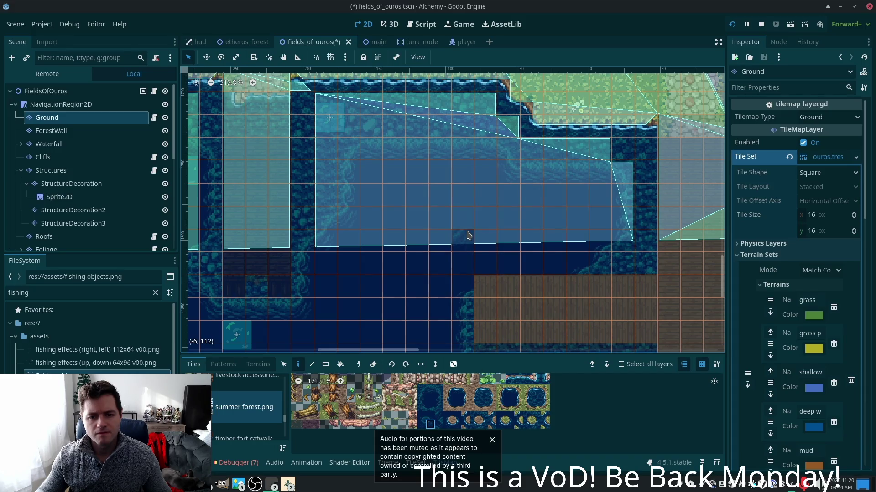
key(ctrl+s)
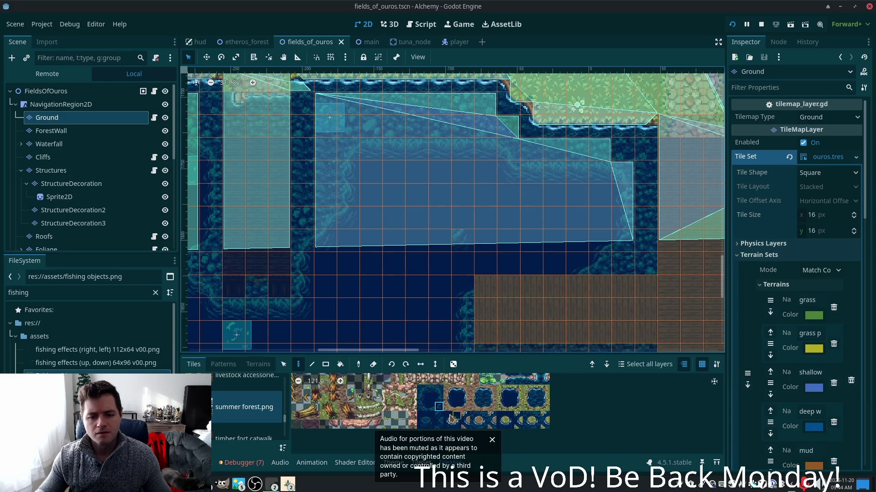
click(462, 219)
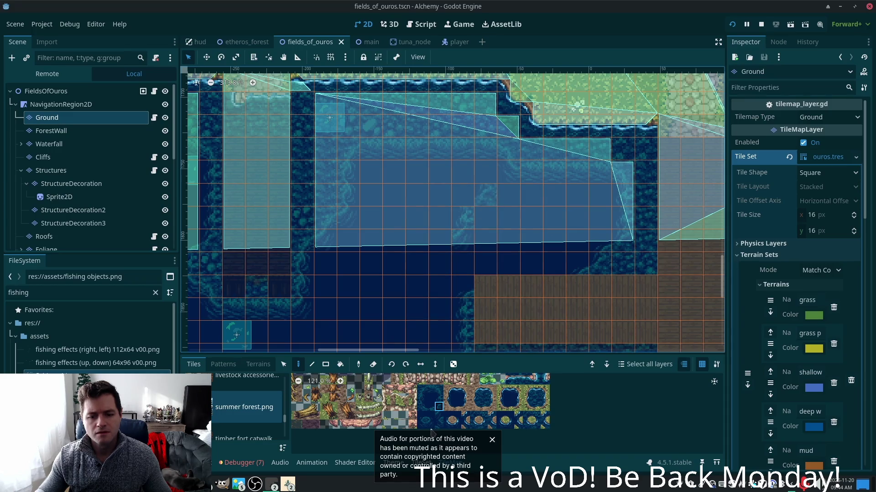
click(422, 417)
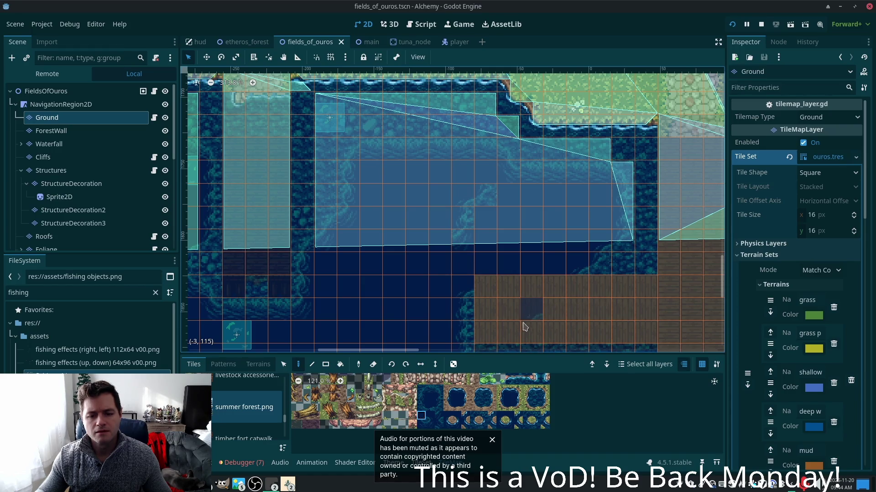
click(441, 277)
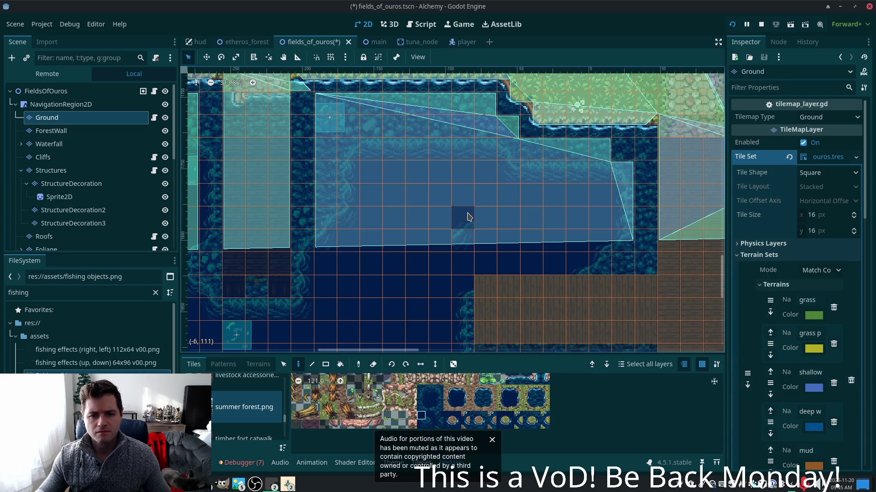
ctrl+click(470, 217)
click(438, 398)
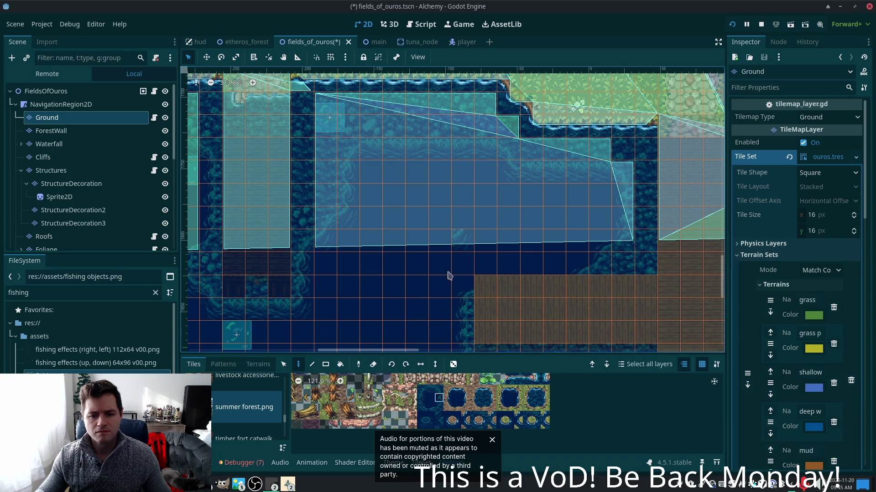
ctrl+click(469, 210)
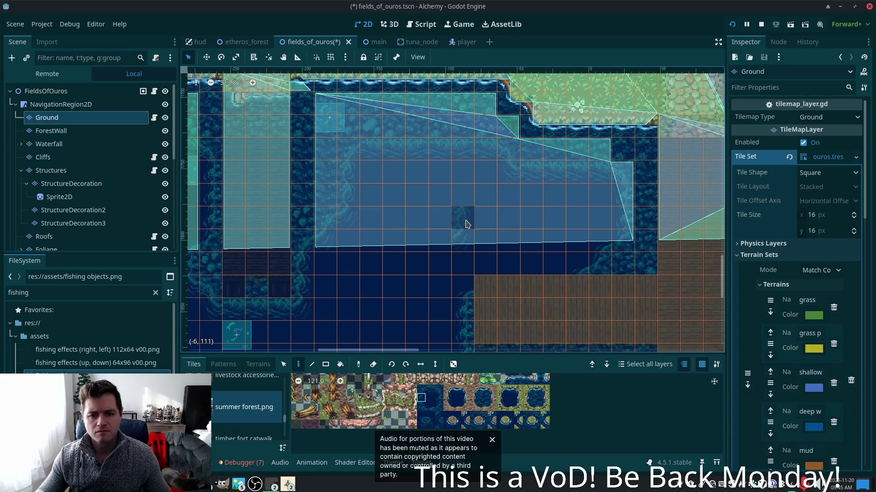
Save the scene and paint the dark water tile into the pond
key(ctrl+s)
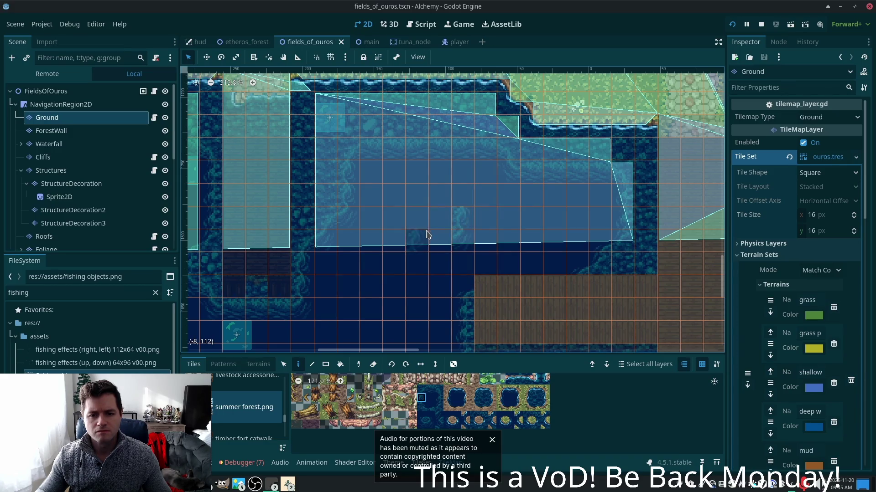
click(429, 415)
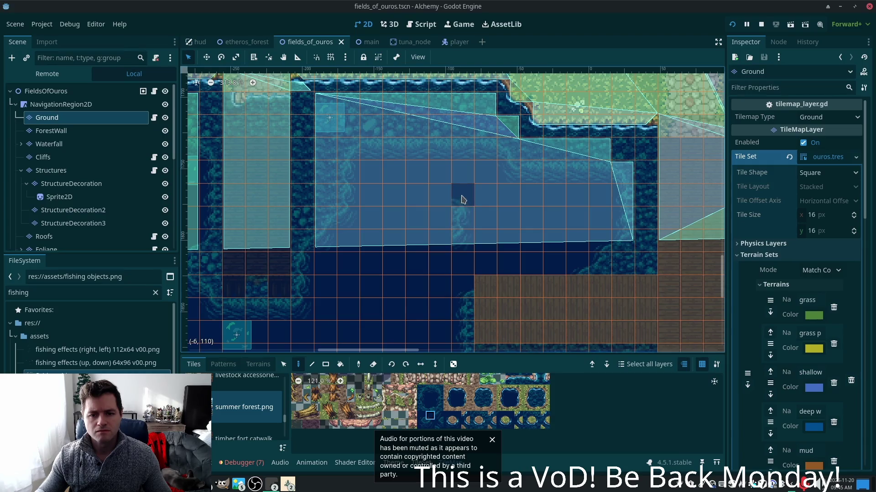
click(429, 406)
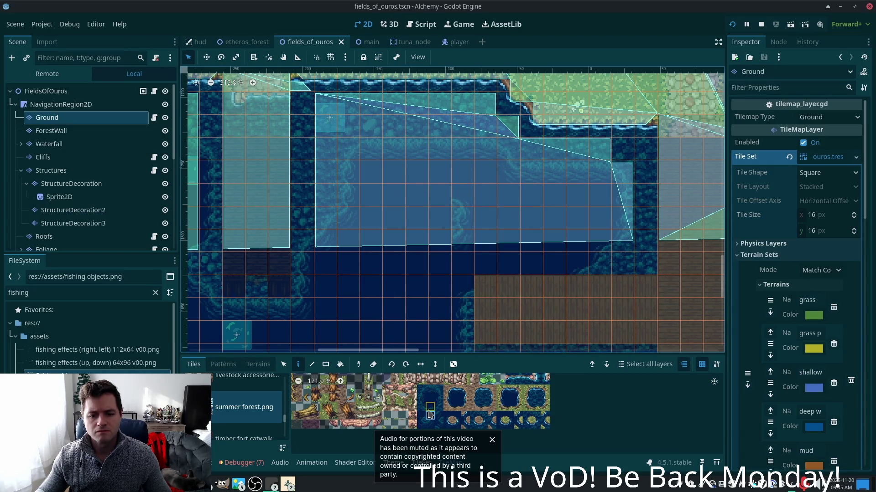
drag(430, 406, 420, 409)
click(413, 415)
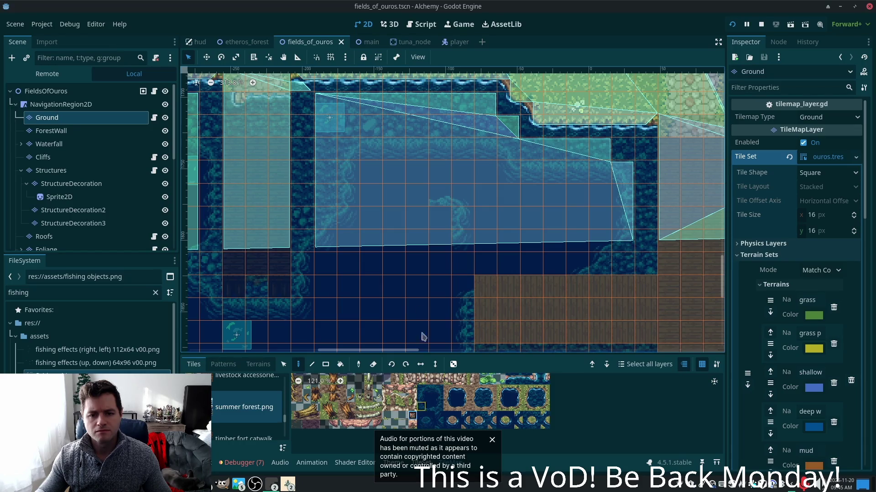
click(421, 416)
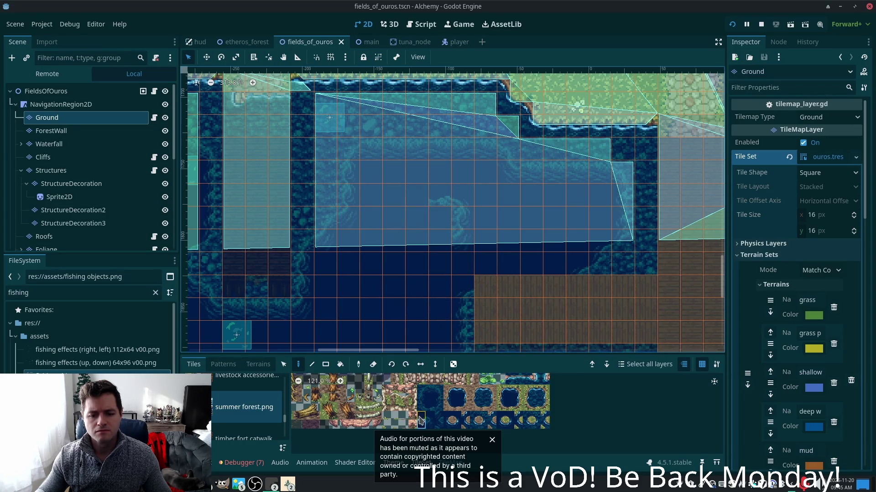
click(416, 195)
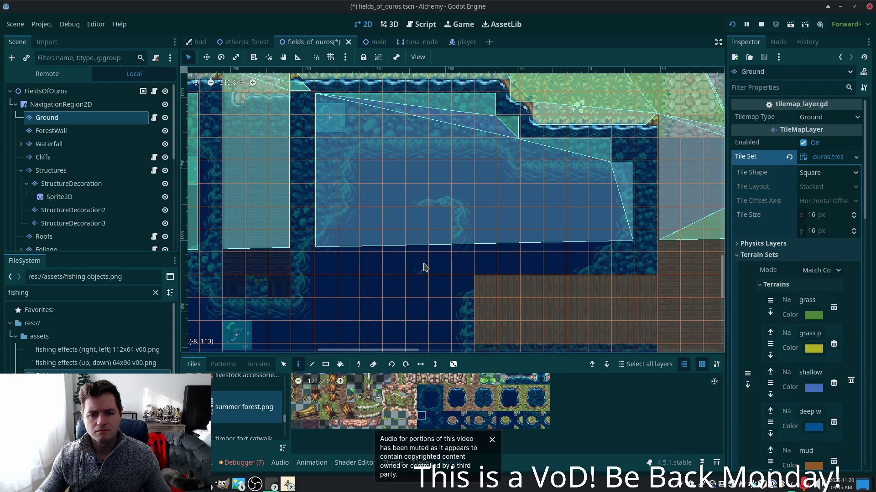
Paint several textured water tile variants into the pond on the Ground layer
click(437, 365)
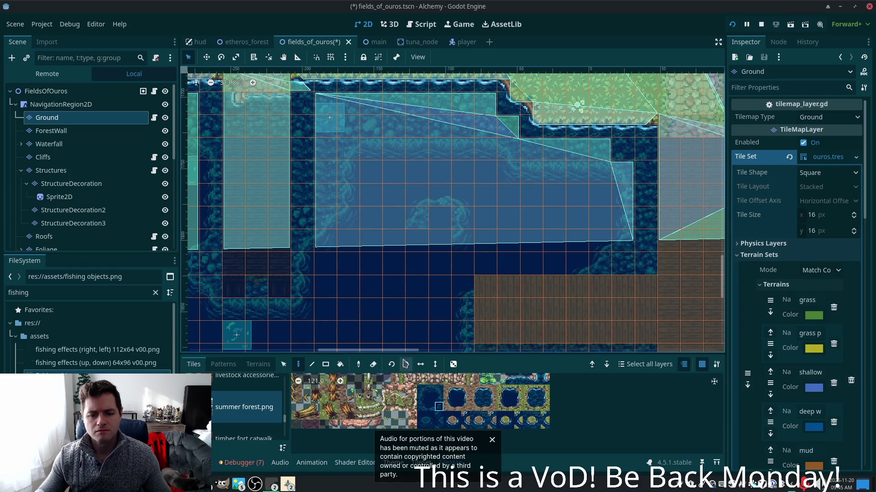
click(421, 416)
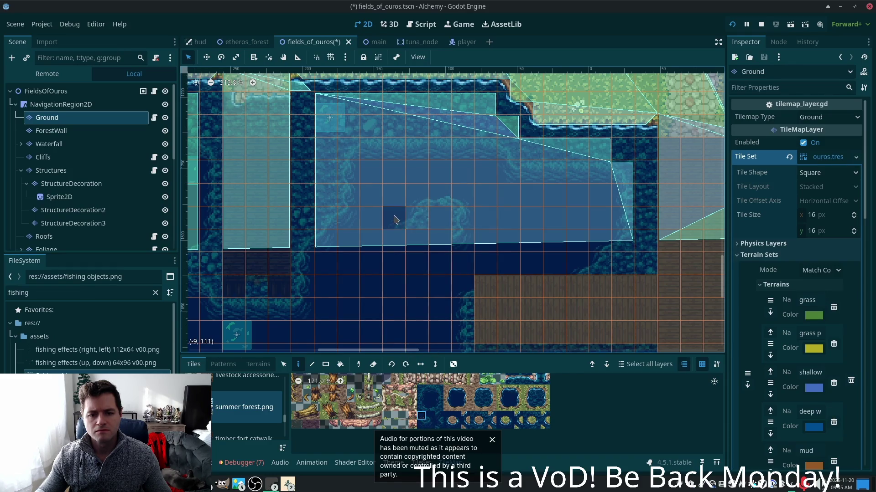
click(421, 398)
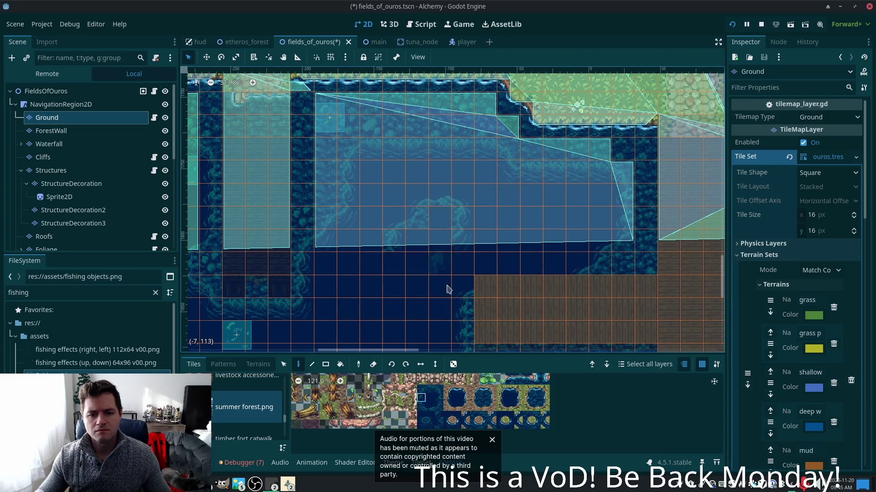
click(420, 391)
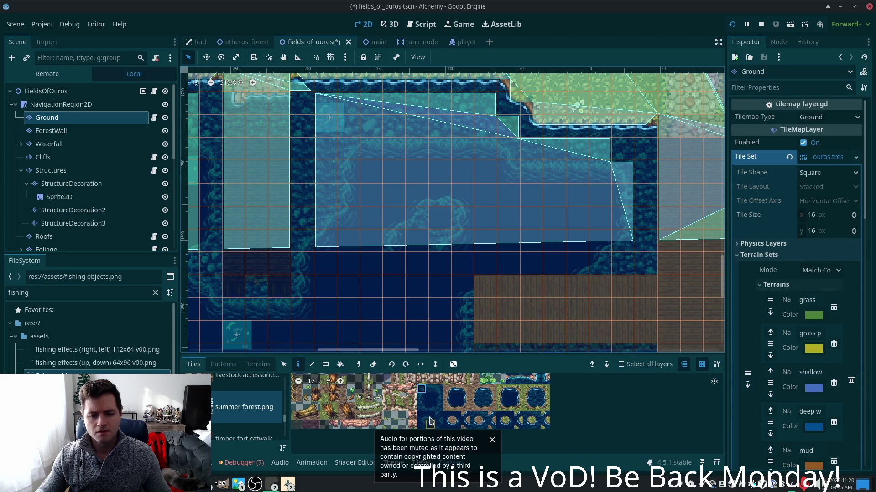
click(420, 397)
click(436, 263)
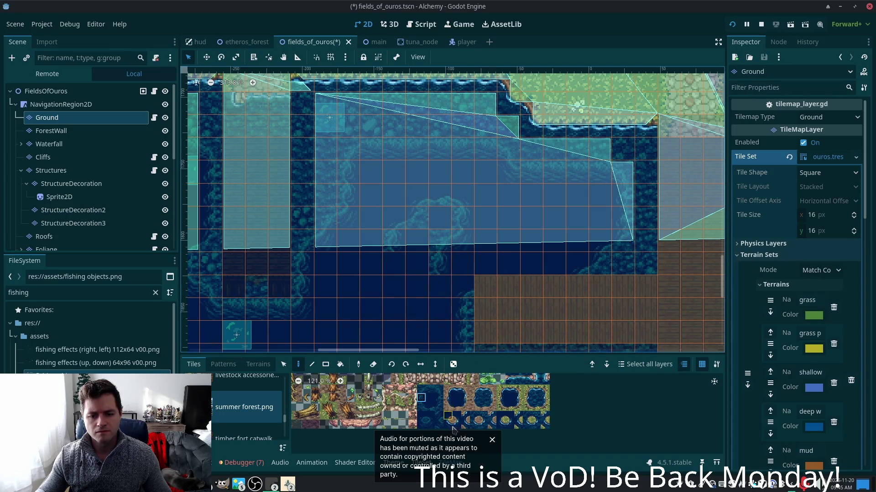
click(429, 424)
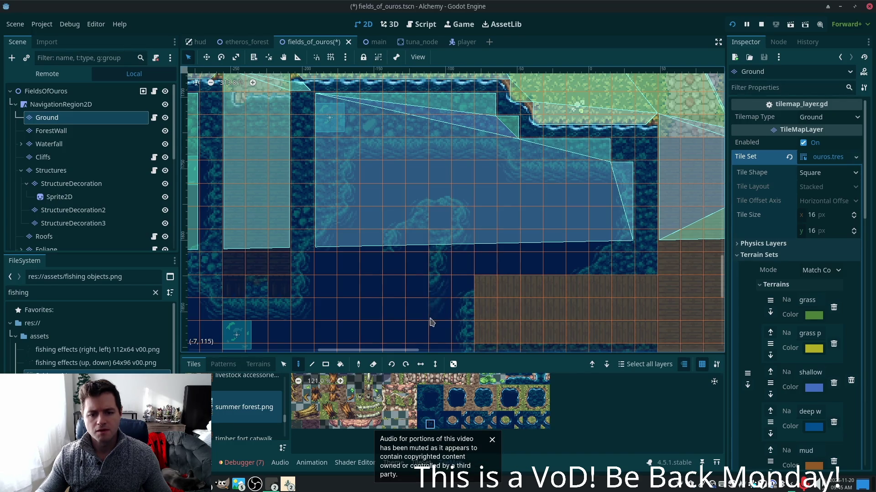
click(429, 389)
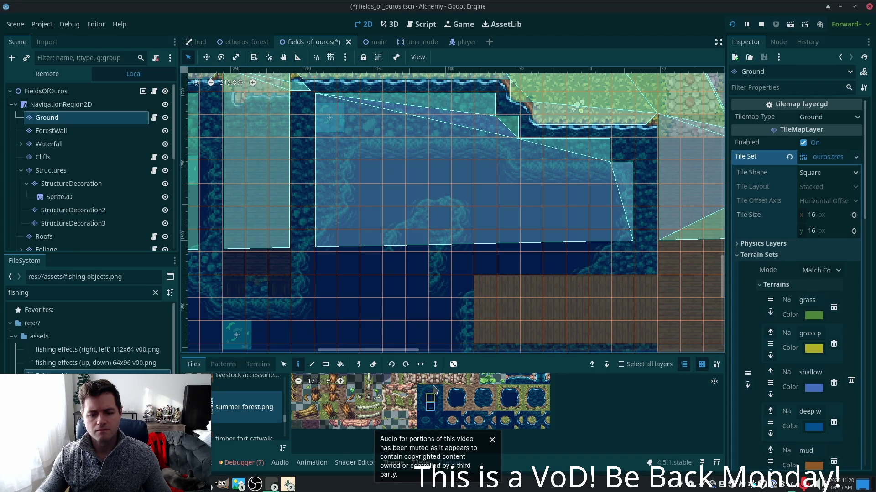
click(417, 285)
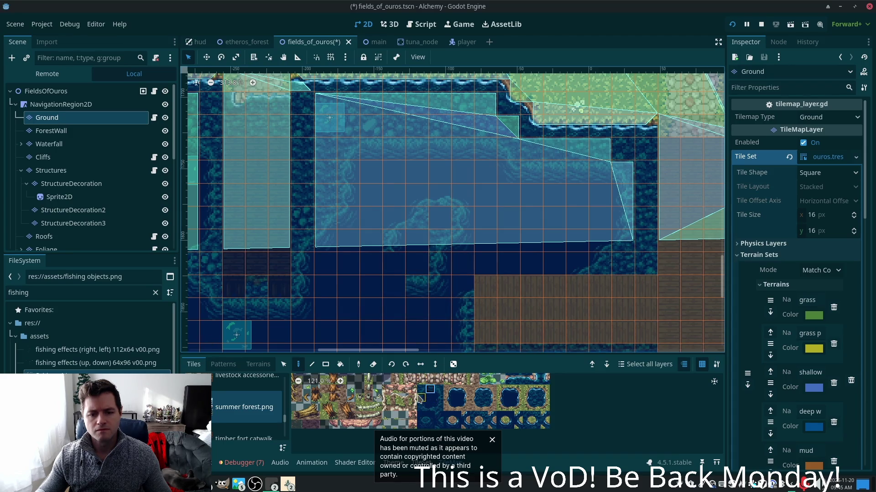
click(420, 425)
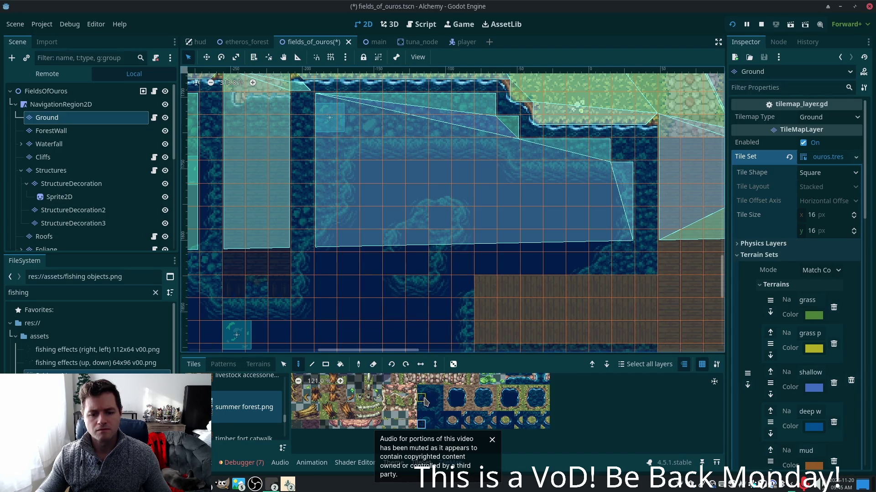
click(439, 398)
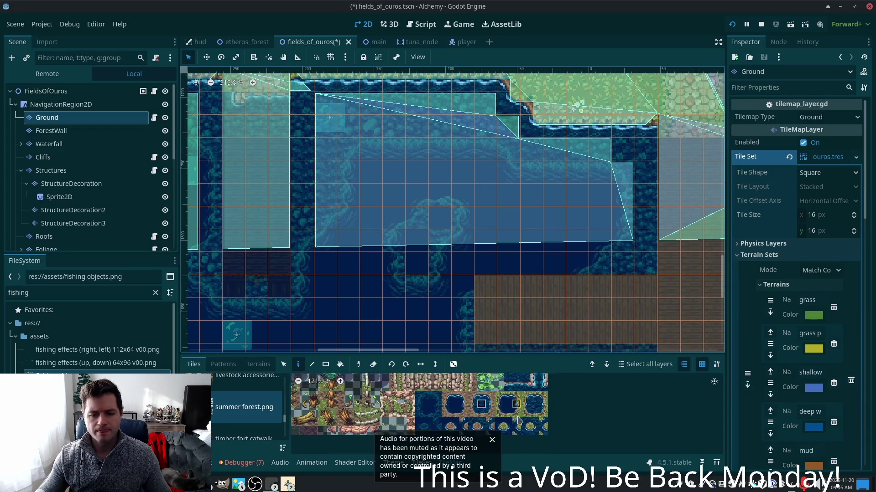
Paint two more water tiles into the pond, then save and run the game
scroll(484, 401, up, 3)
scroll(428, 402, left, 5)
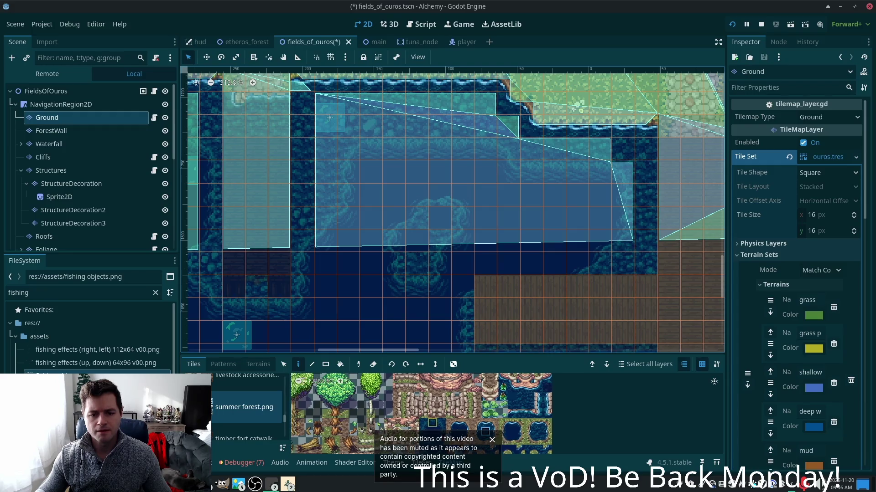
click(487, 415)
click(429, 246)
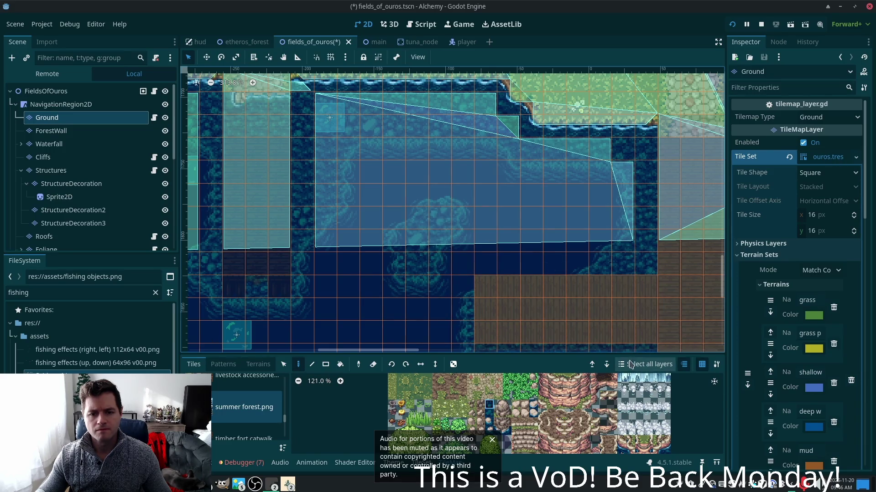
key(ctrl+s)
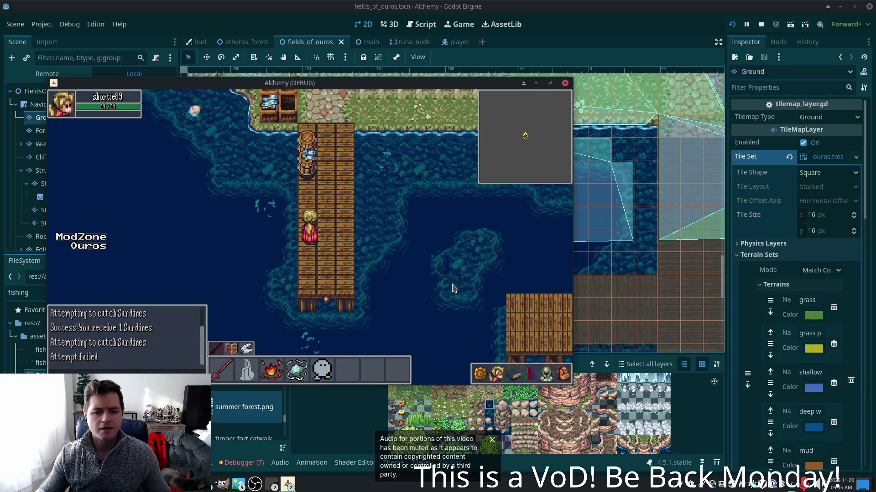
Back in the editor, paint one more water tile onto the map and save
key(alt+Tab)
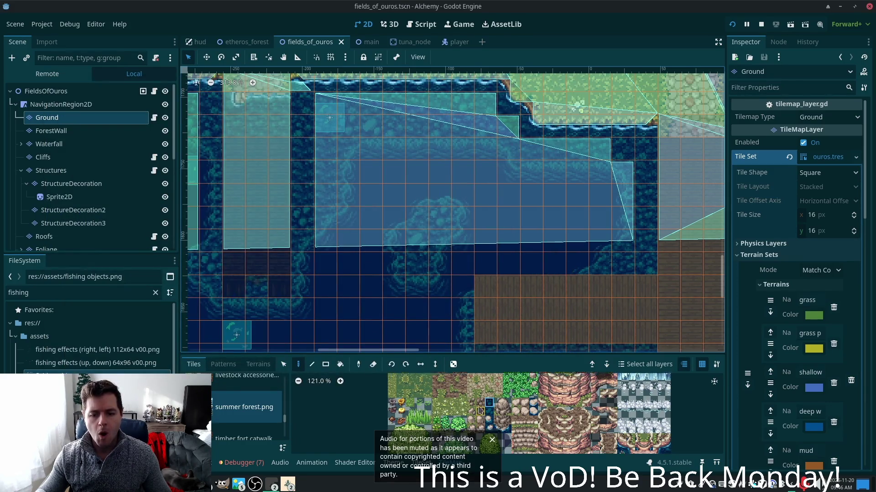
scroll(470, 417, right, 3)
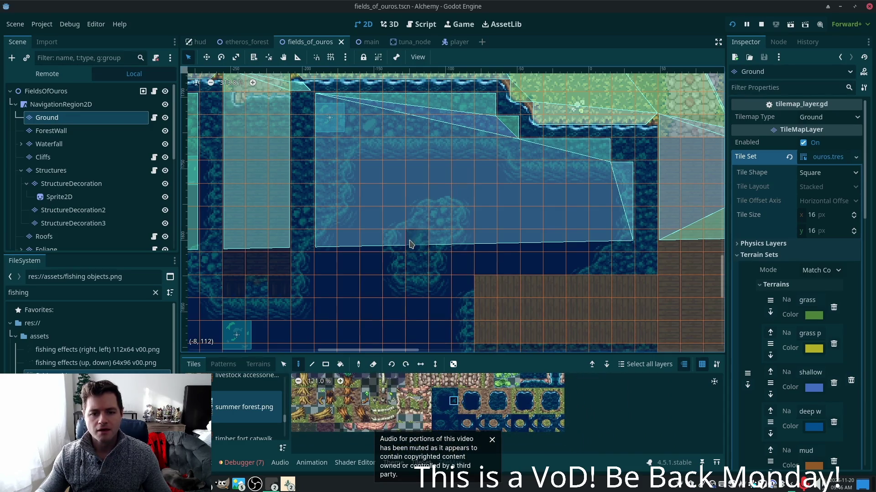
click(394, 241)
key(ctrl+s)
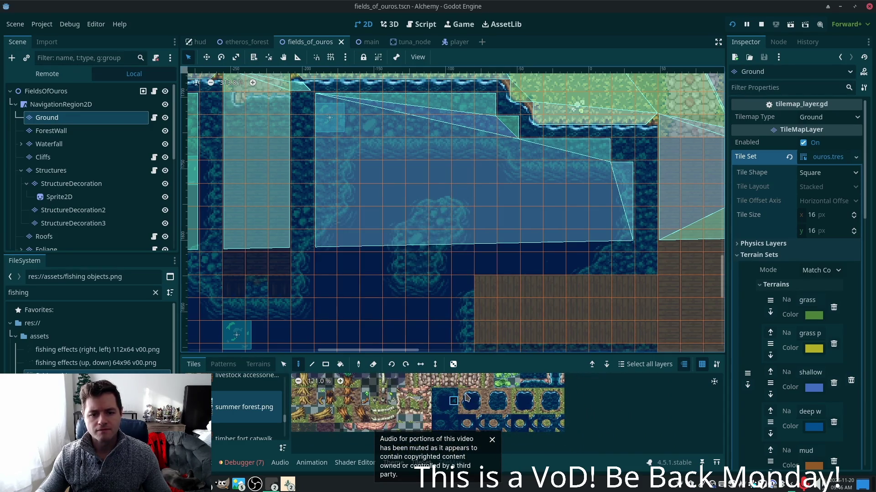
Return to the running game and open then close the character's ability list
key(alt+Tab)
click(511, 364)
click(383, 293)
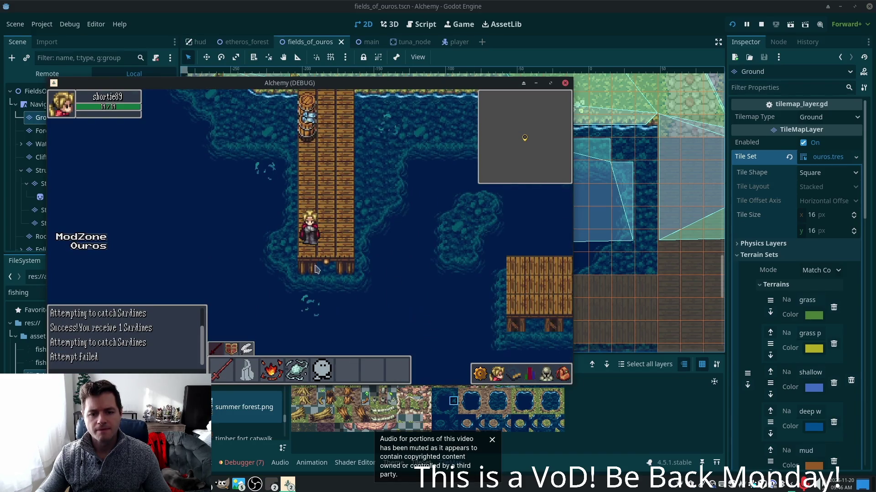
Walk the character over the piers, past the fish rack and left pier, then back to the shore
key(Up)
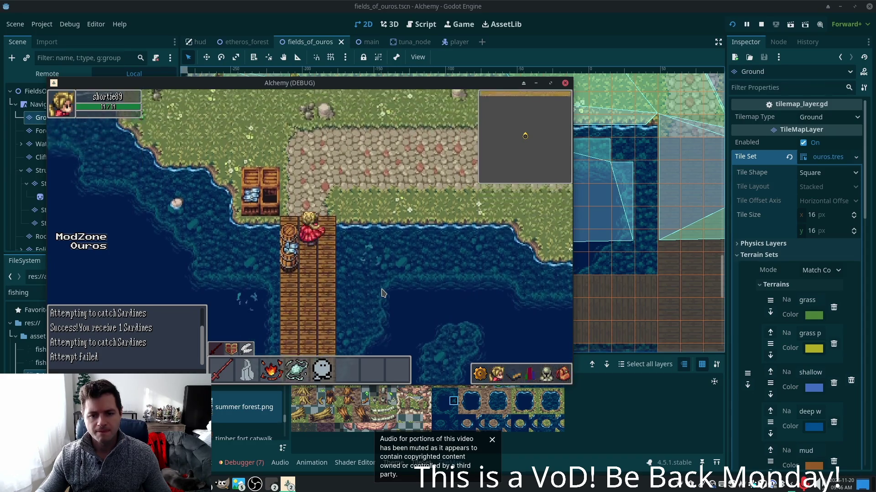
key(Right)
key(Down)
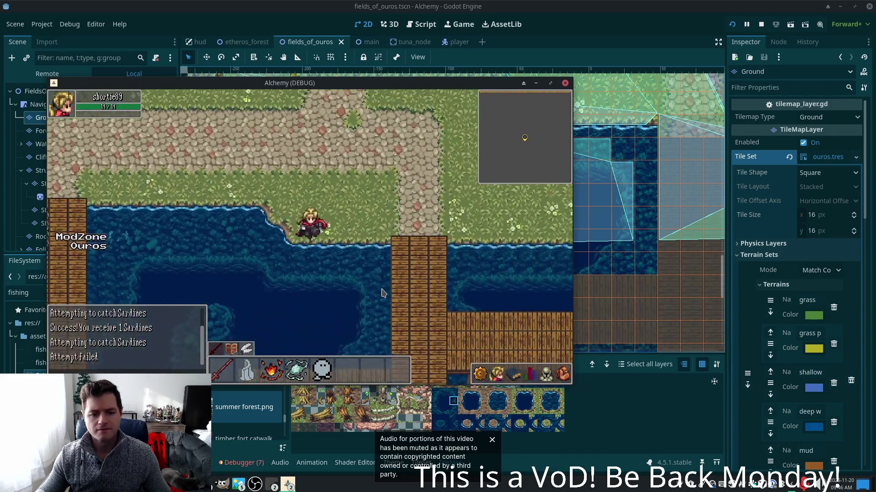
key(Left)
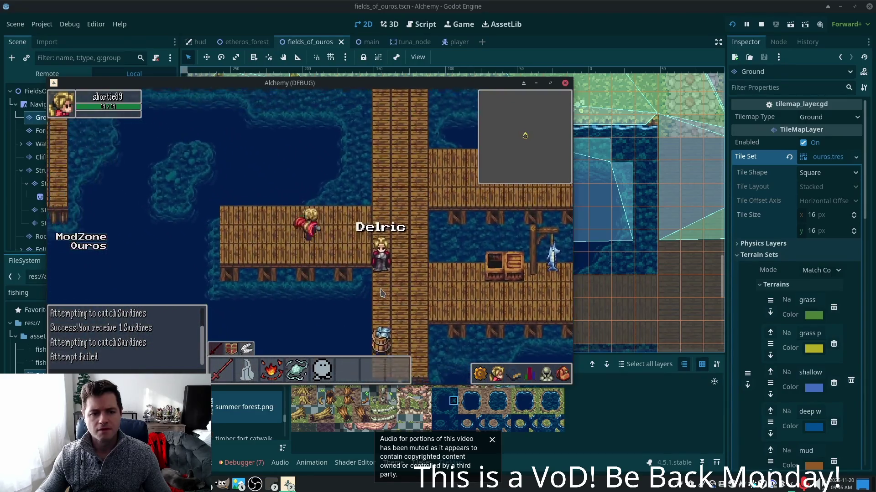
key(Down)
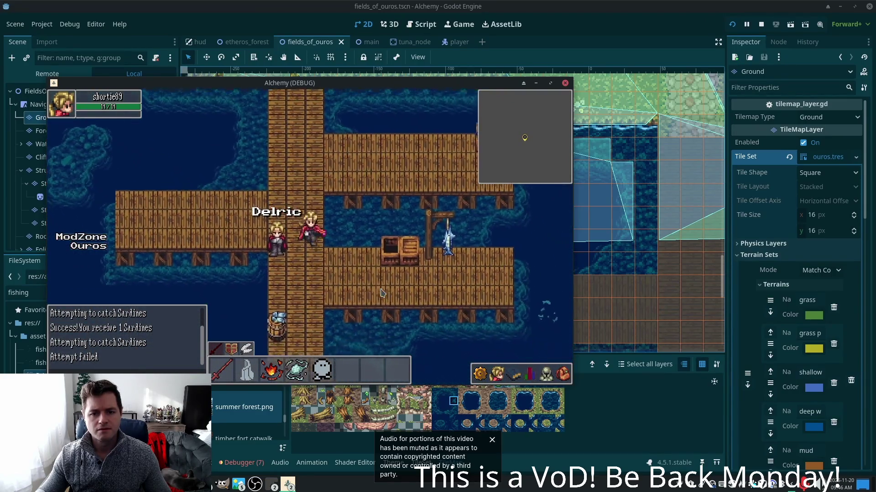
key(Right)
key(Left)
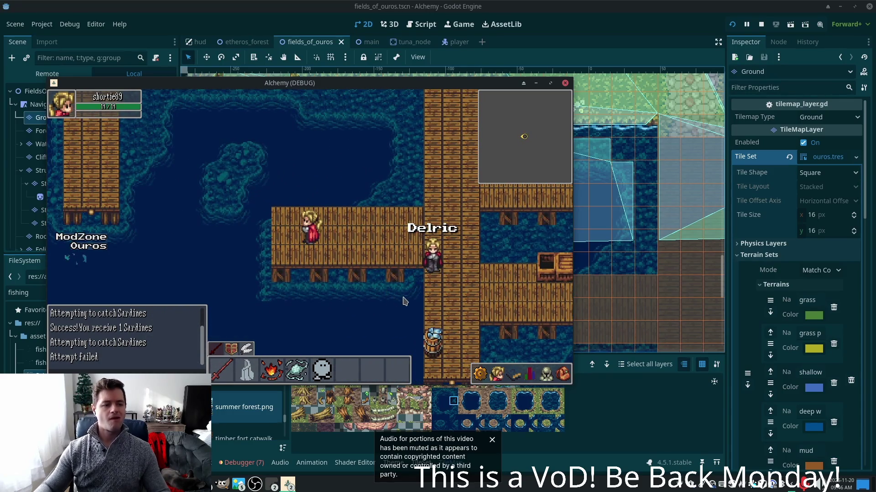
key(Right)
key(Up)
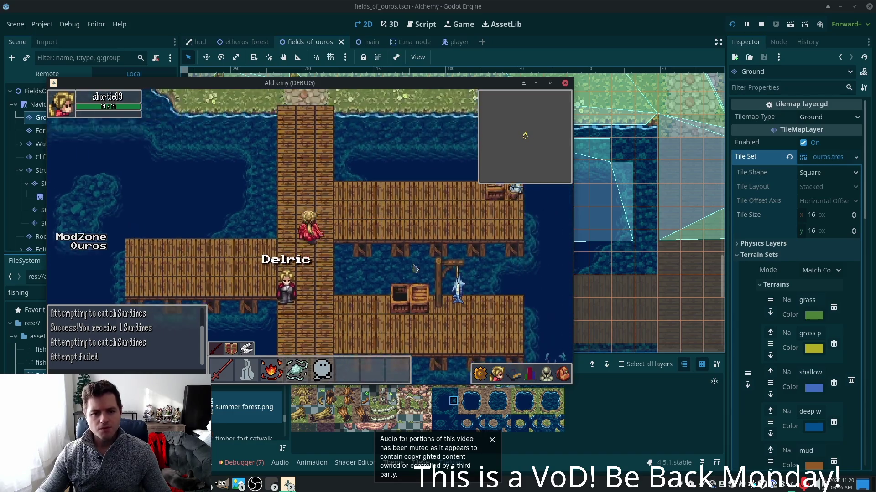
key(Left)
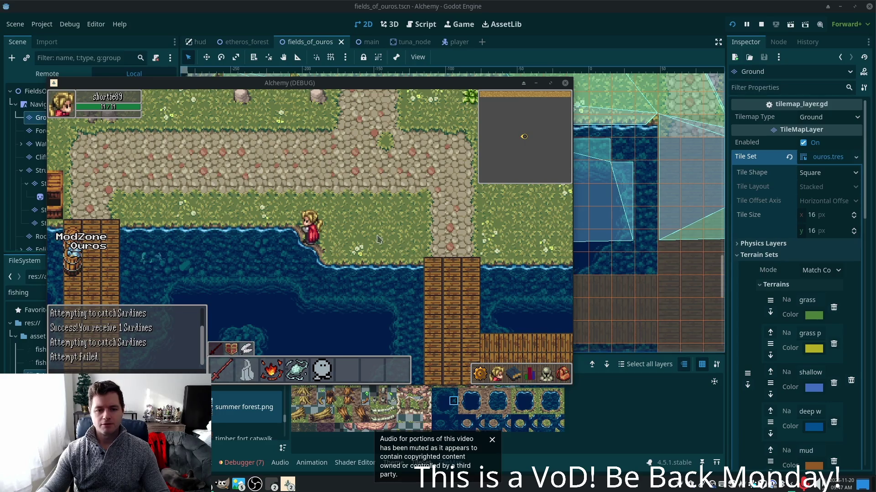
Walk back and forth between the wooden docks and the cobblestone path, ending on the upper pier
key(Down)
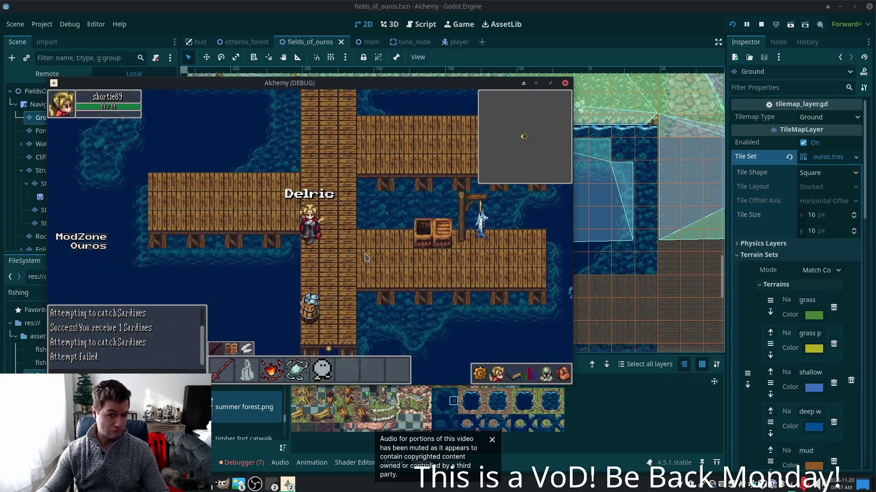
key(Up)
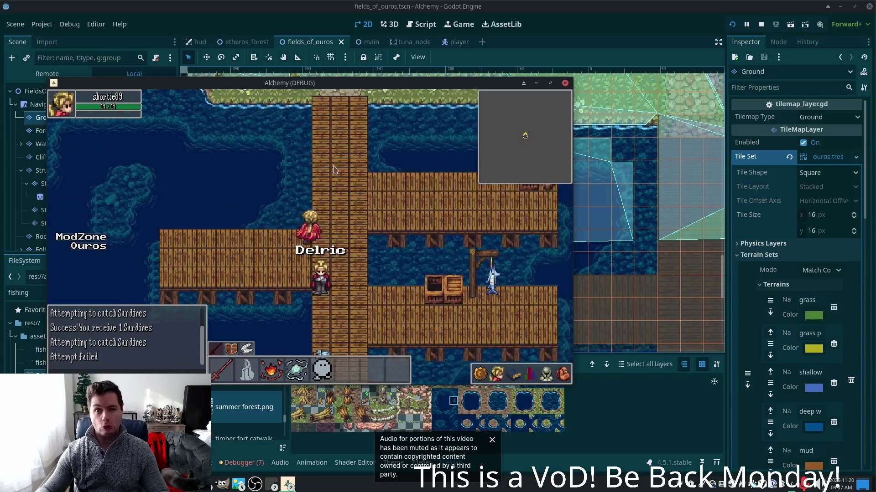
key(Up)
key(Left)
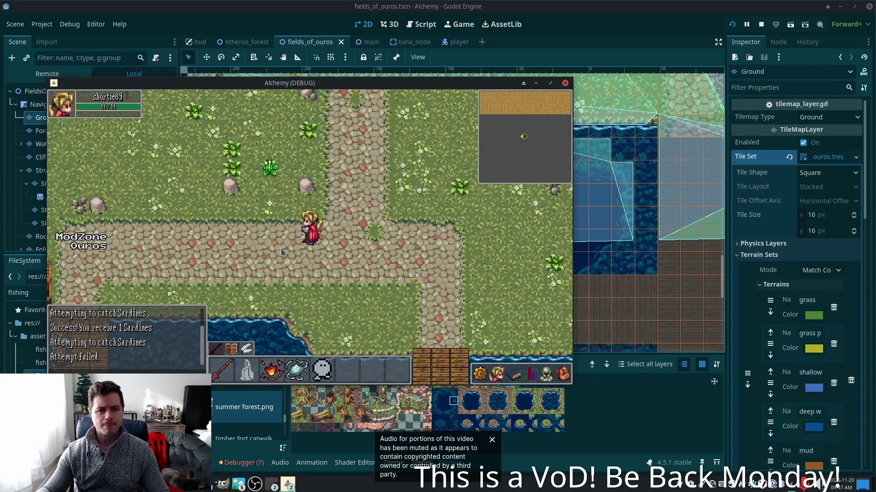
key(Down)
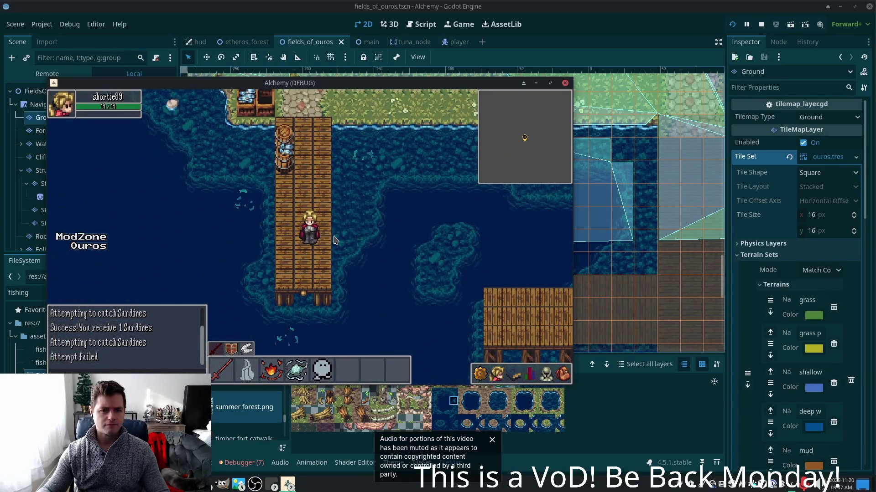
key(Up)
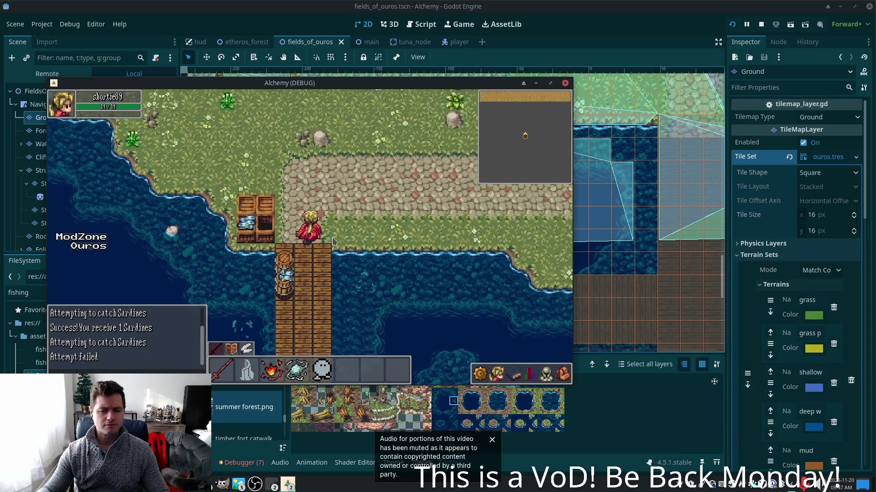
key(Left)
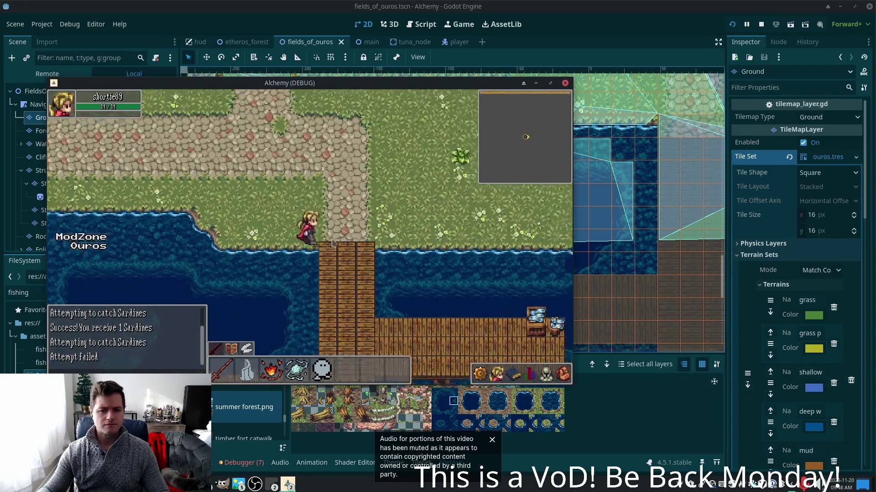
key(Down)
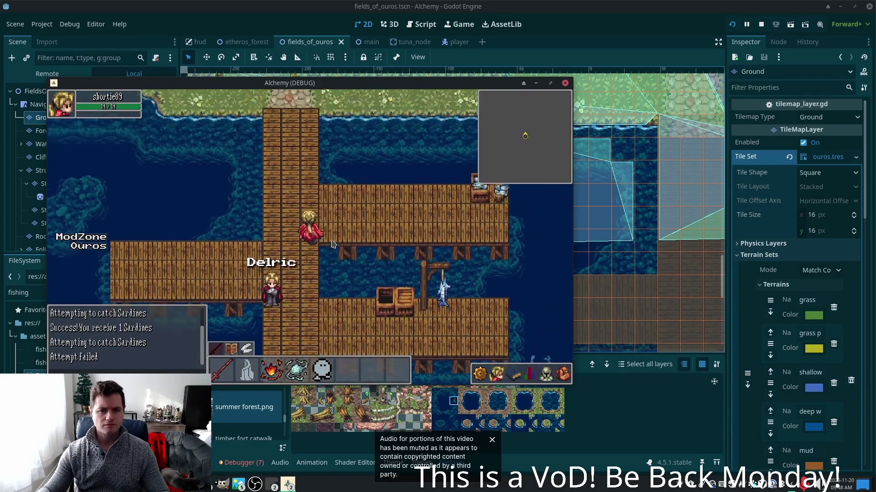
key(Up)
key(Left)
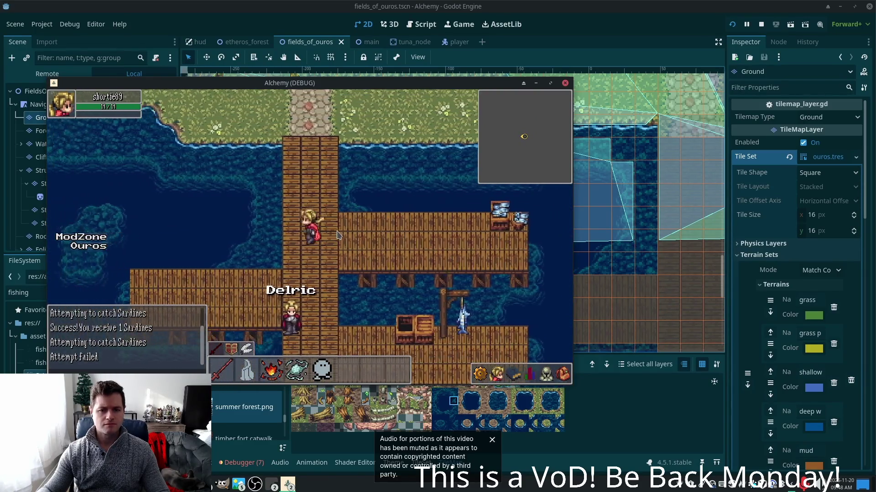
key(Left)
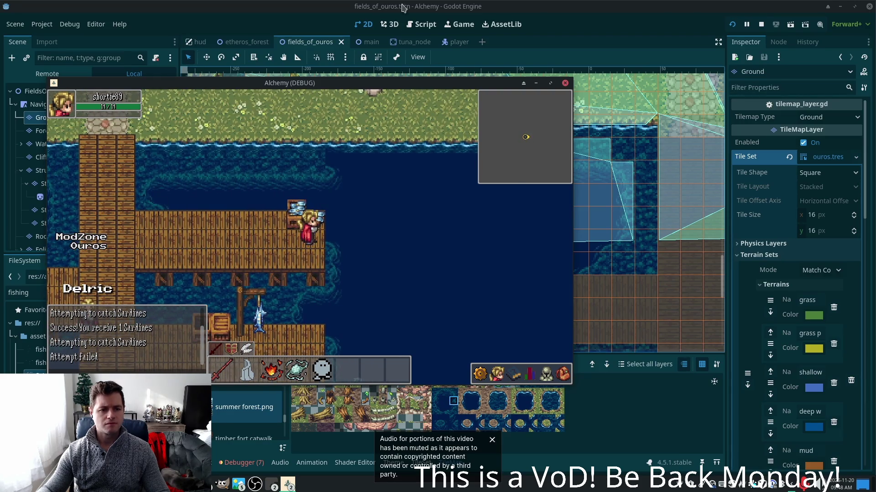
Duplicate SardineNode3 as SardineNode4 and drag it into the water right of the docks
click(45, 255)
scroll(328, 245, down, 8)
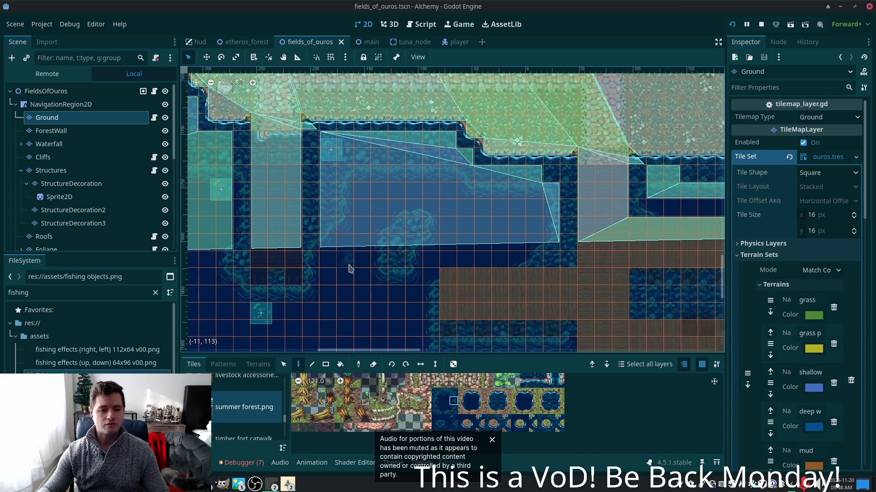
drag(490, 227, 310, 265)
click(266, 268)
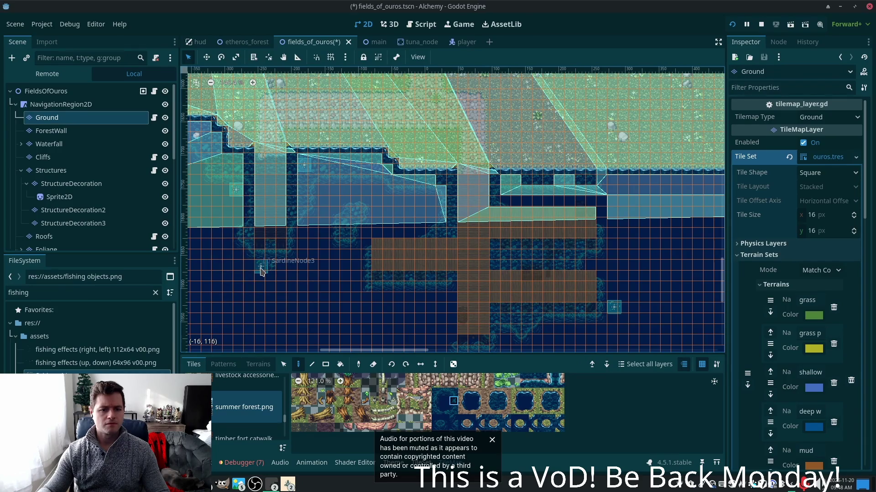
scroll(169, 231, down, 10)
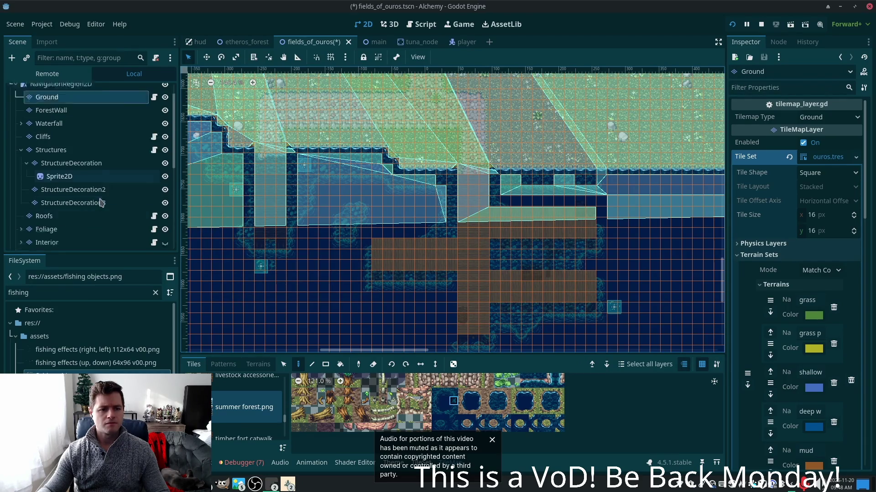
click(57, 242)
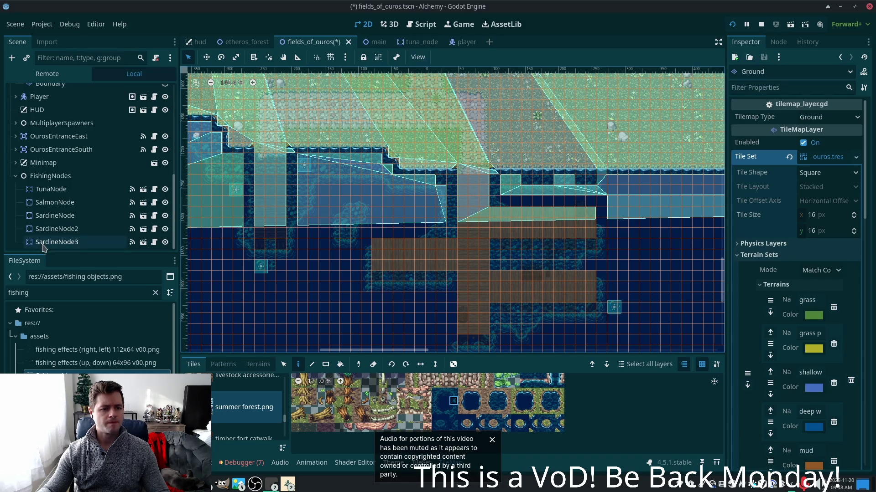
key(ctrl+d)
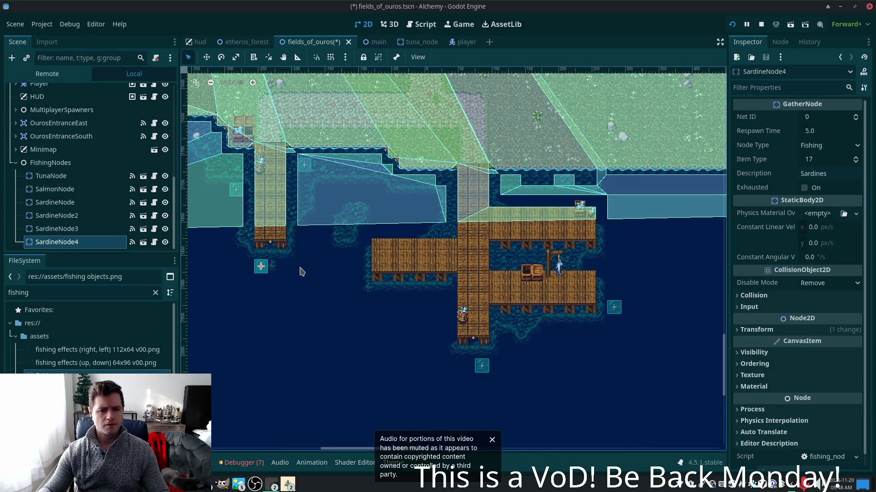
mouse_move(261, 266)
mouse_down()
mouse_move(604, 208)
mouse_move(614, 227)
mouse_up()
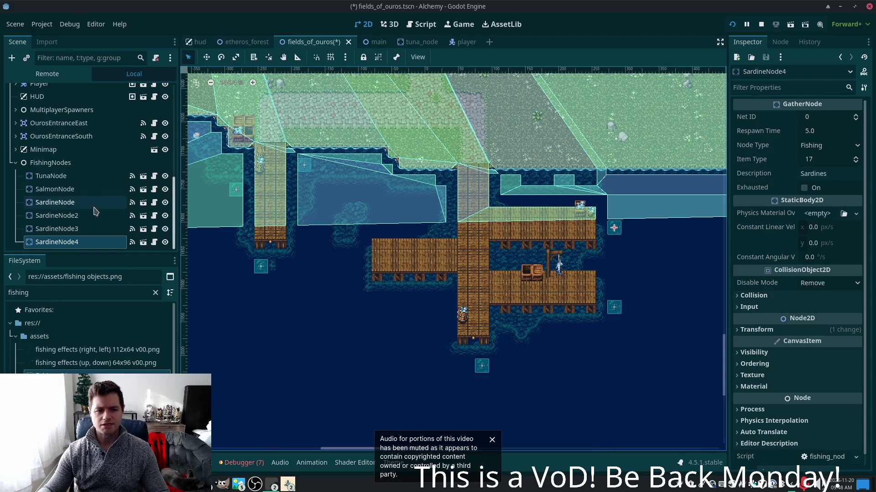
Check SalmonNode's Transform Position x value (283.0)
click(55, 189)
click(53, 180)
click(54, 189)
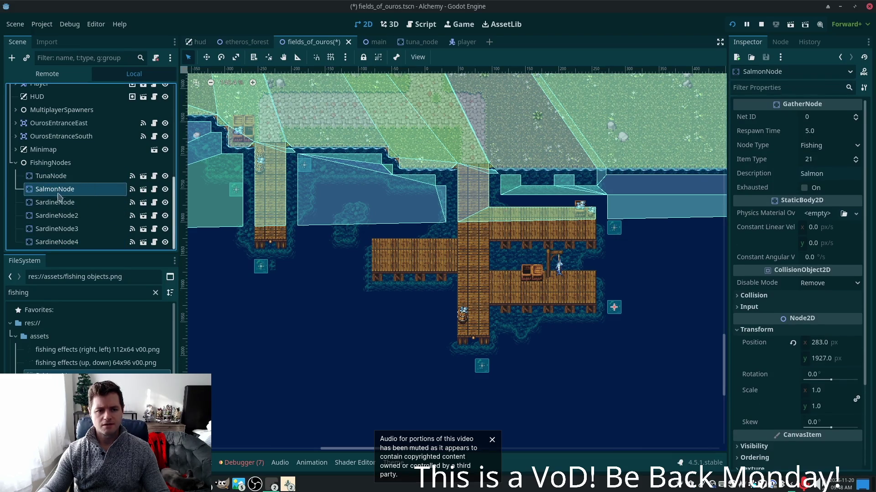
click(819, 343)
Set SardineNode4's Transform Position x to 283.0 to line up with SalmonNode
click(57, 242)
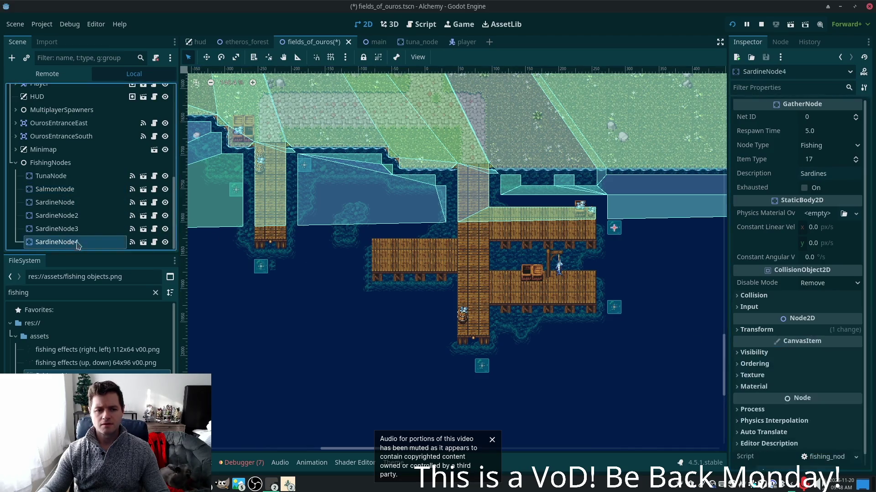
click(774, 333)
click(819, 344)
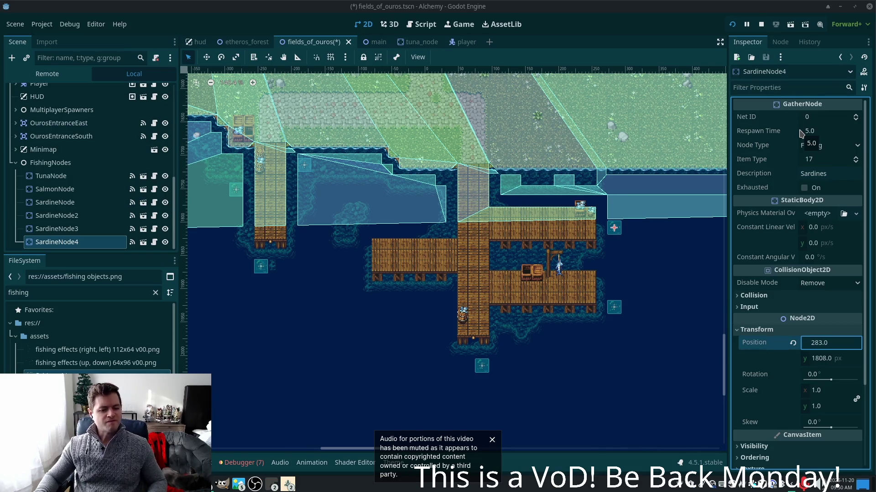
click(161, 486)
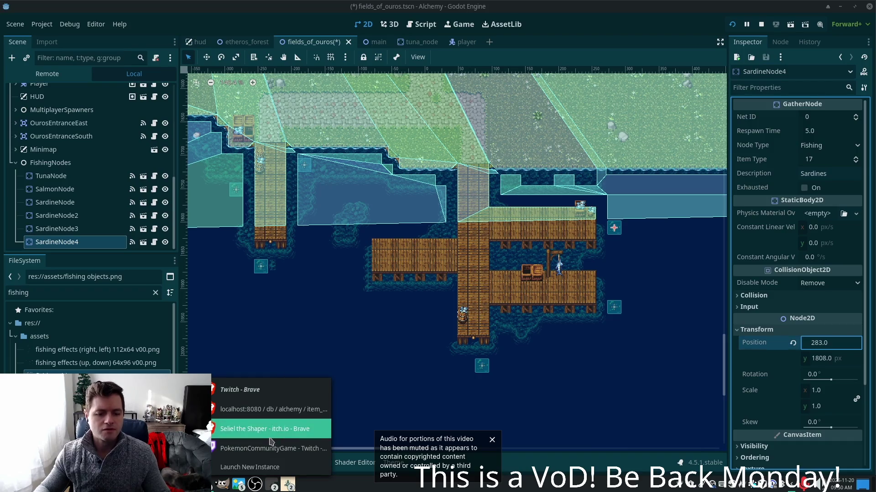
click(271, 449)
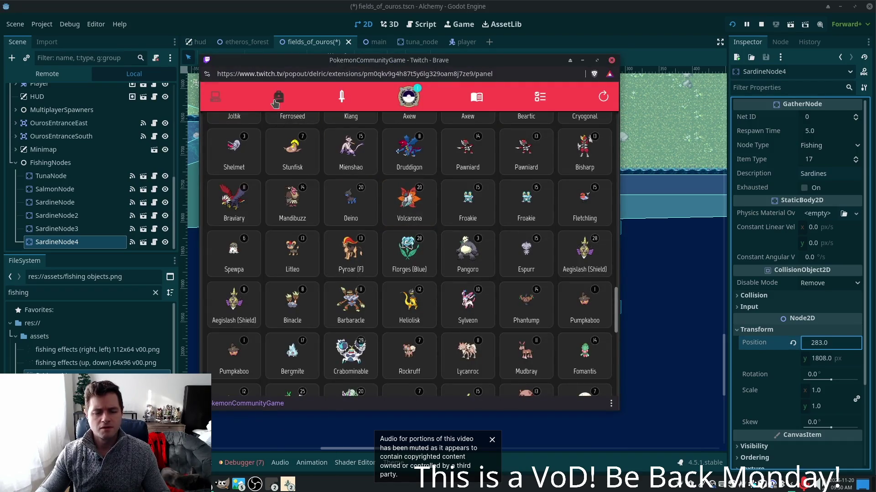
scroll(333, 215, up, 1)
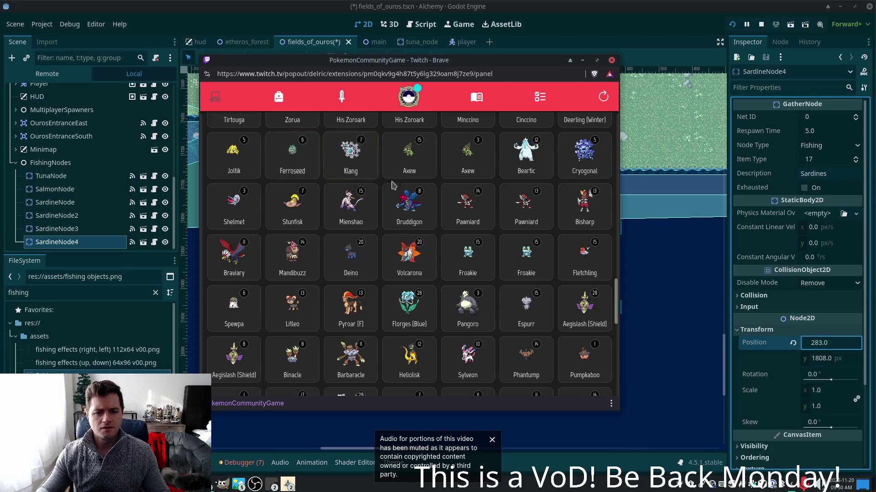
scroll(407, 225, down, 4)
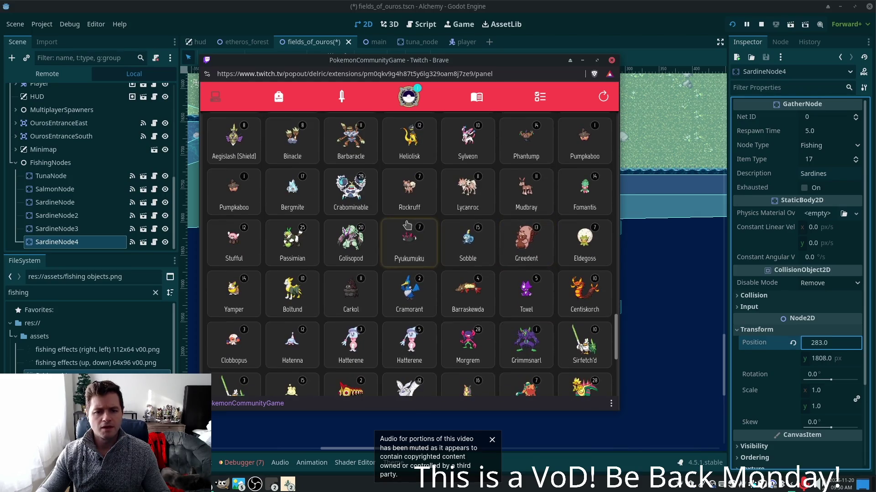
scroll(411, 228, down, 3)
scroll(416, 234, down, 1)
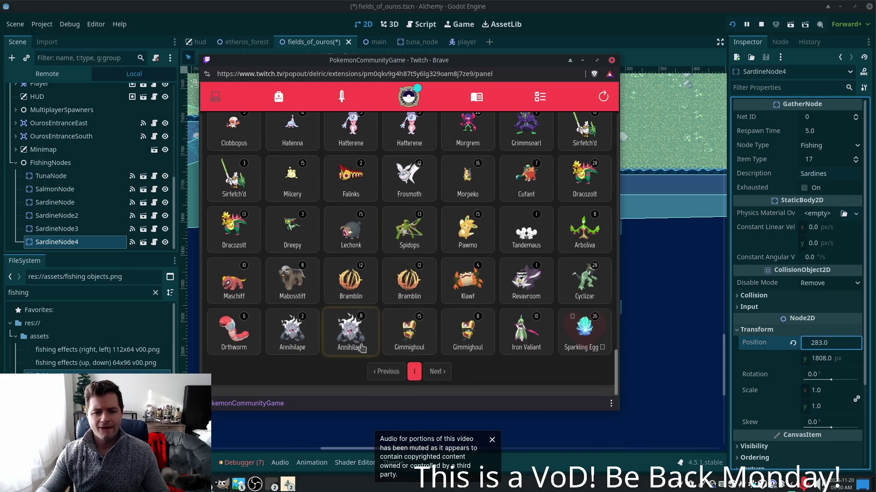
click(334, 330)
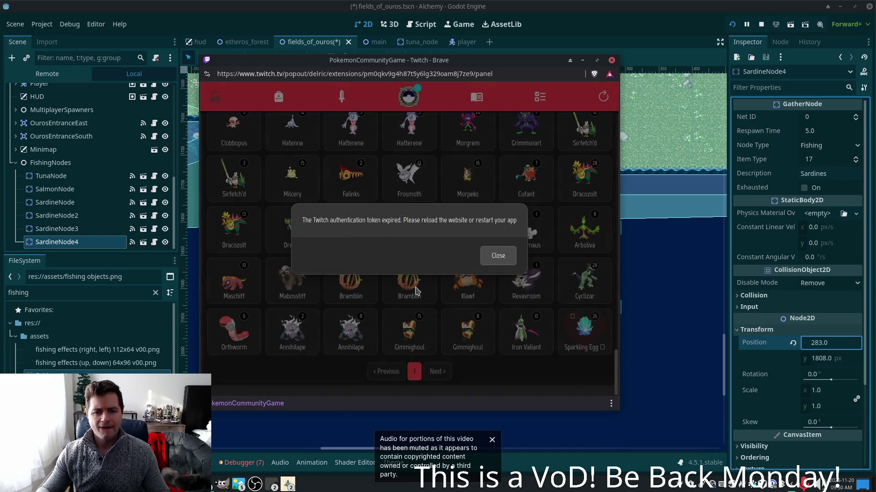
click(492, 263)
click(396, 285)
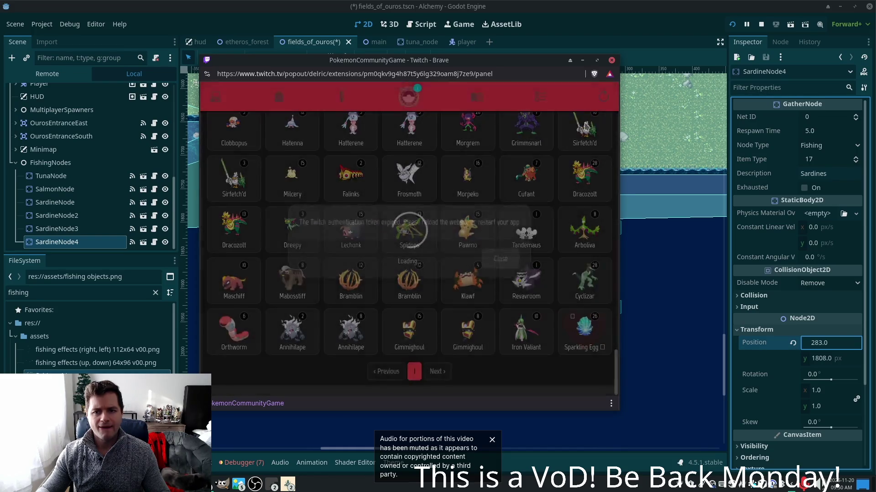
click(497, 256)
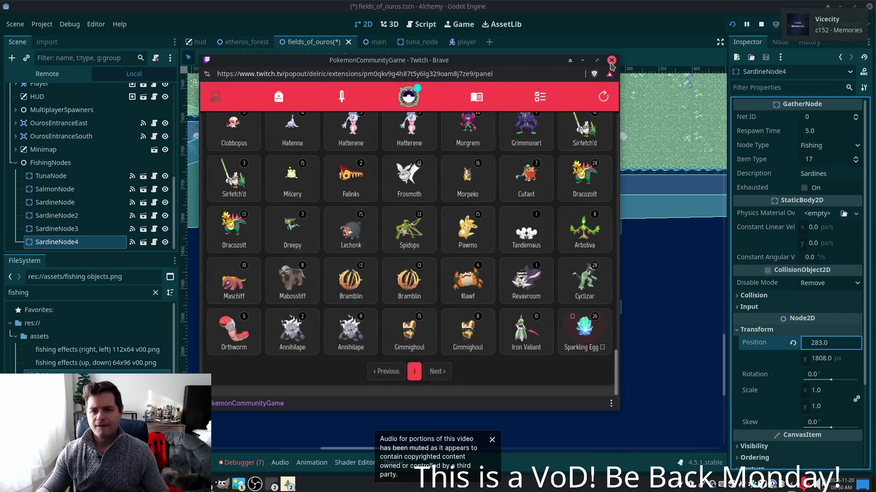
click(611, 61)
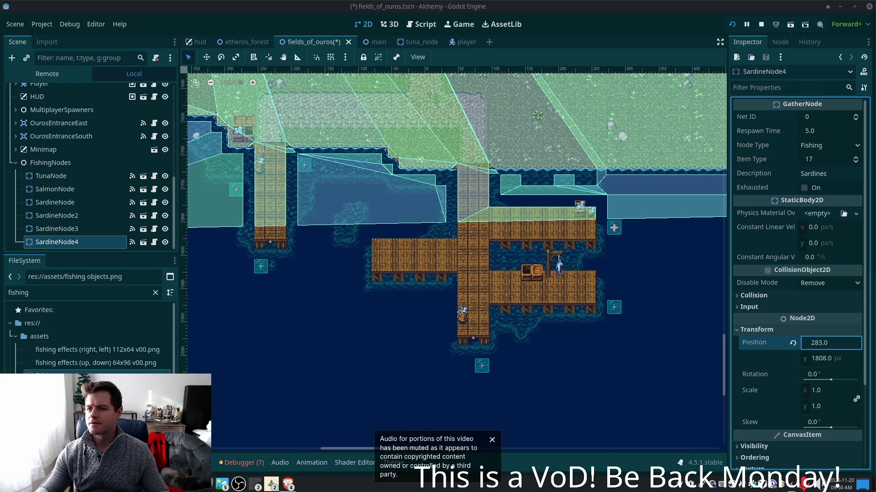
Move the extension popout over the canvas, enlarge it, and show the list of your 227 Pokémon
drag(783, 84, 254, 143)
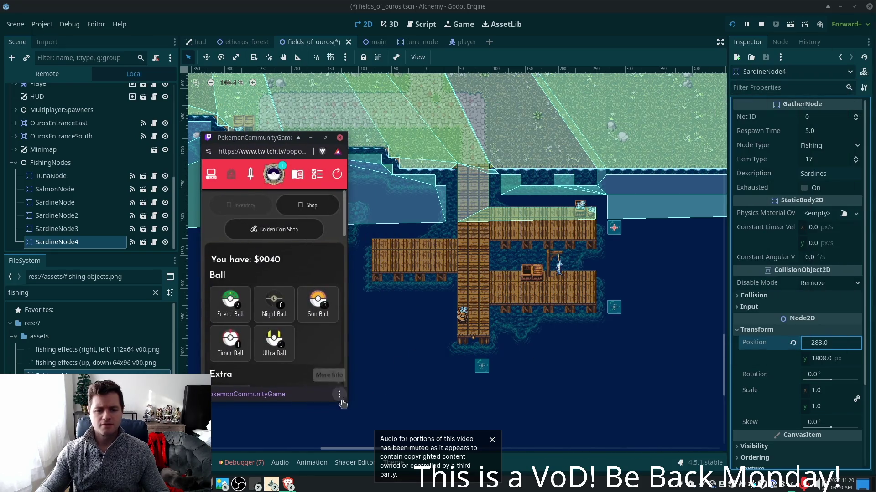
mouse_move(347, 402)
mouse_down()
mouse_move(569, 417)
mouse_move(593, 441)
mouse_up()
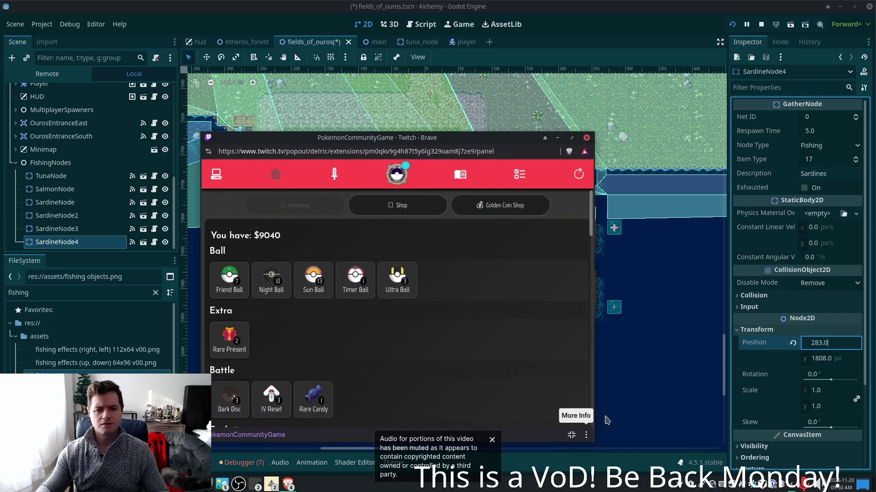
click(216, 175)
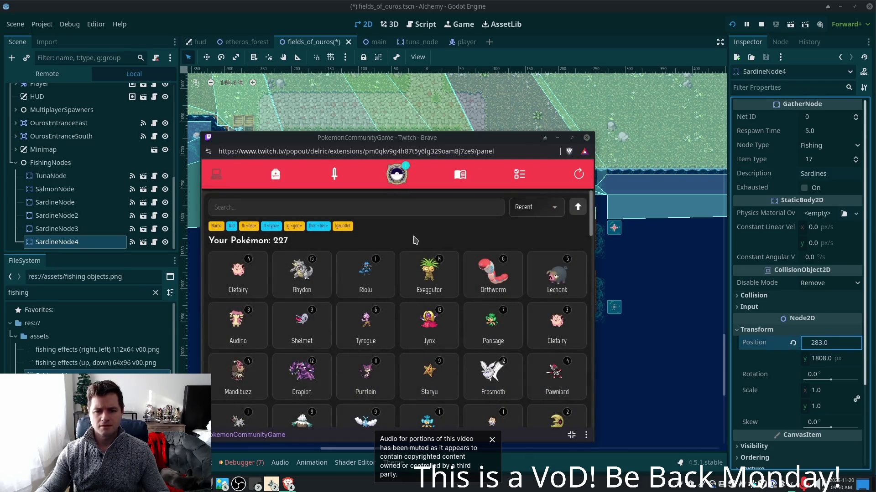
Open and close the detail views of two Clefairy, then go to Missions
click(261, 292)
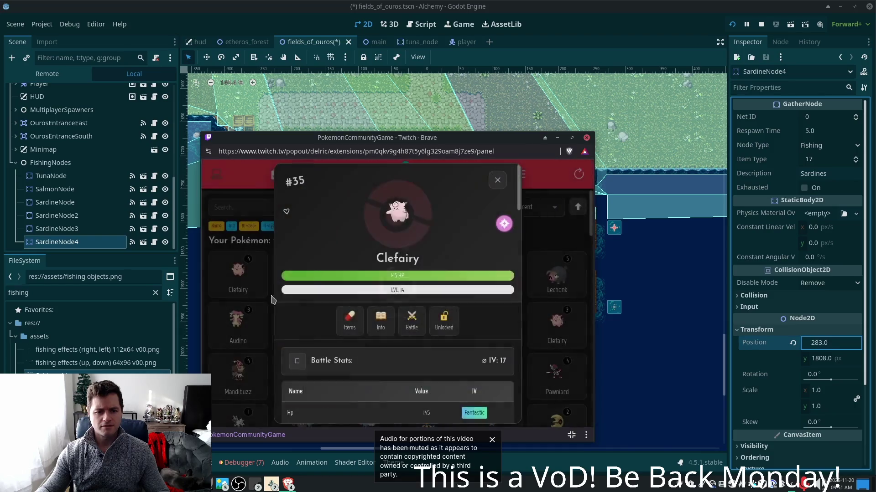
scroll(510, 208, down, 3)
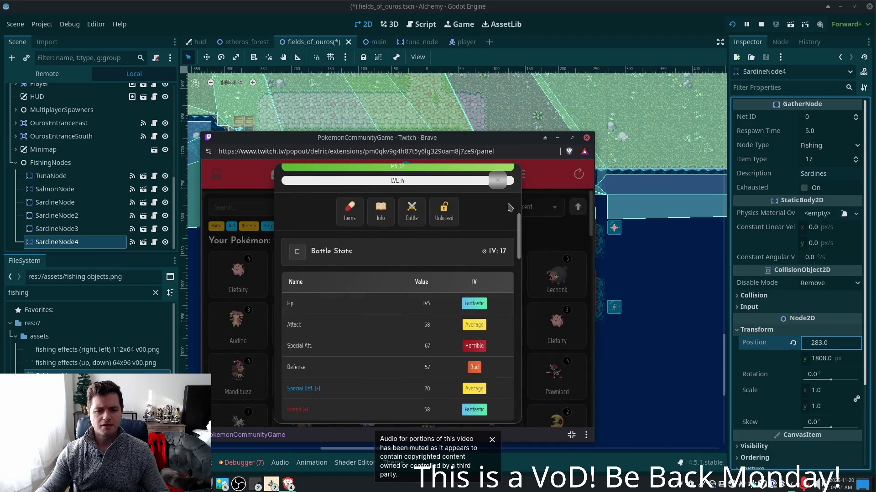
click(497, 181)
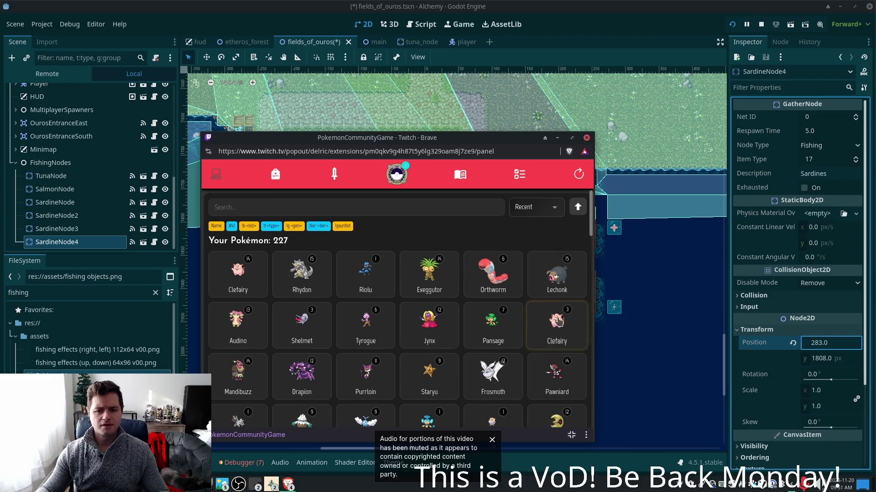
click(558, 322)
scroll(504, 214, down, 3)
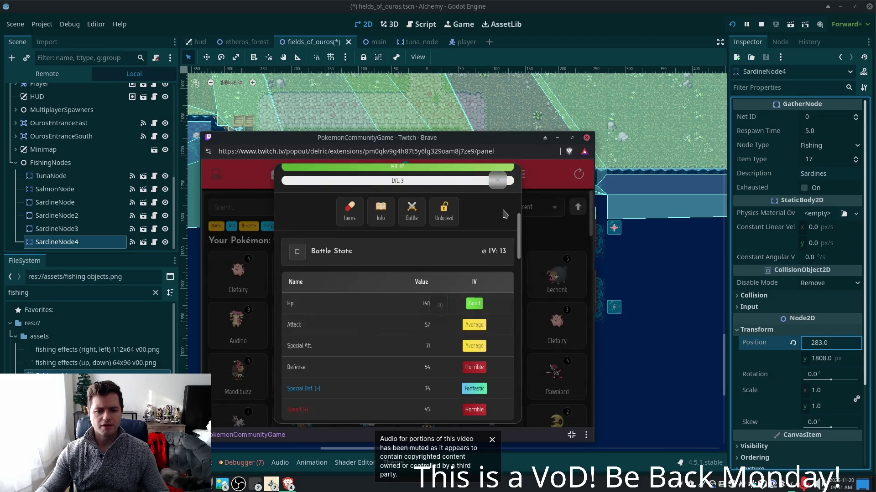
click(497, 180)
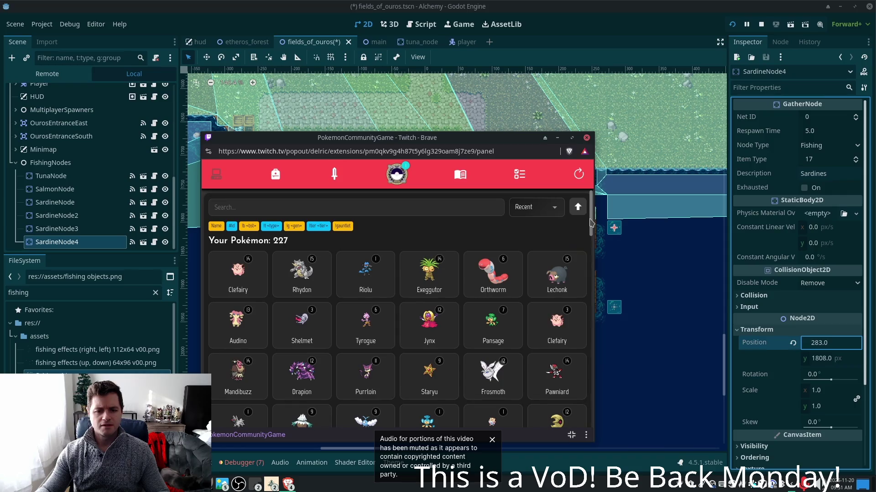
scroll(592, 222, down, 10)
click(520, 177)
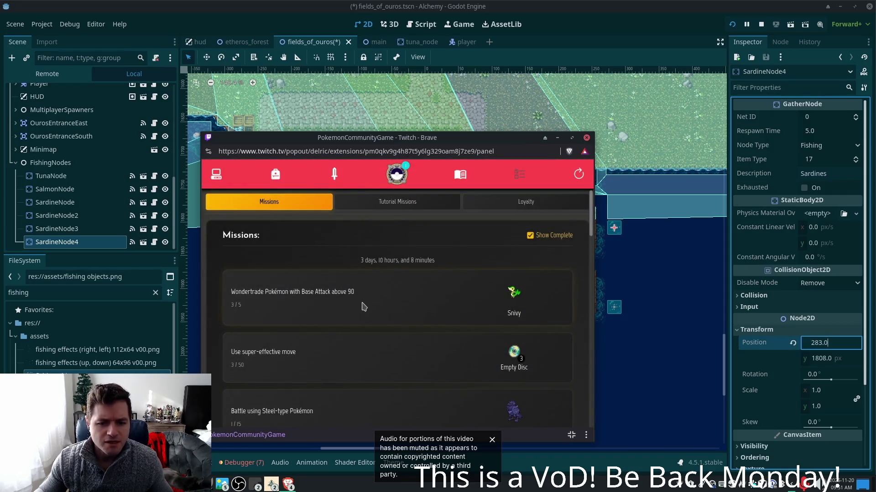
Scroll through the missions, then view the Loyalty progress and Tutorial Missions
scroll(364, 306, down, 3)
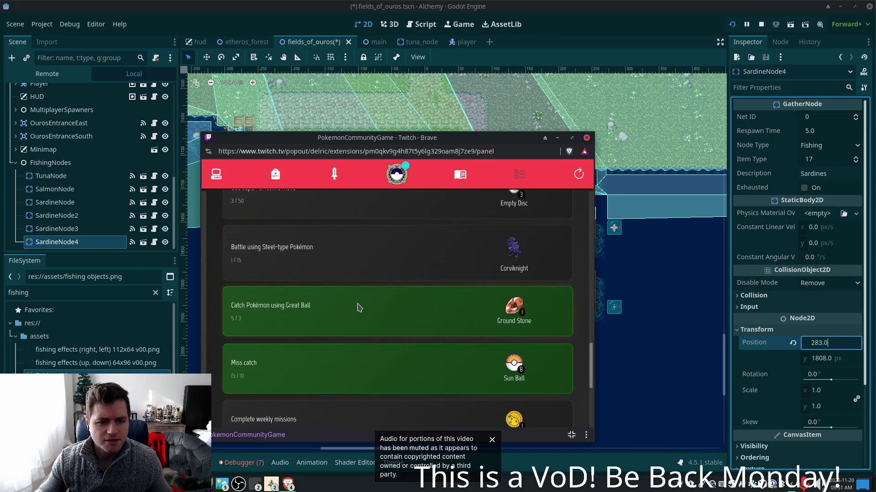
scroll(360, 308, down, 1)
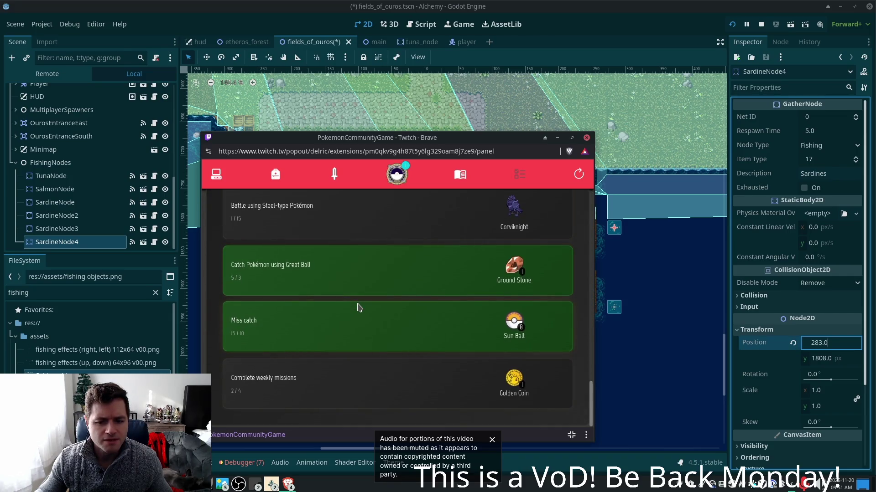
scroll(361, 305, up, 4)
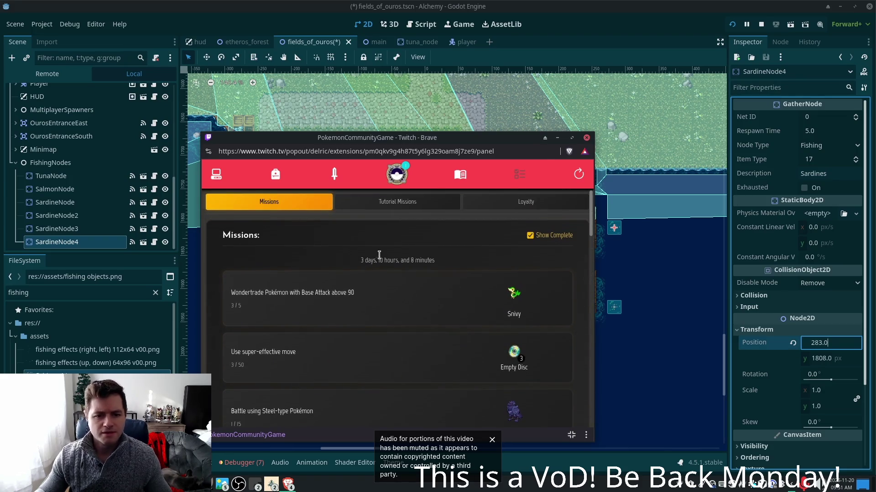
click(515, 204)
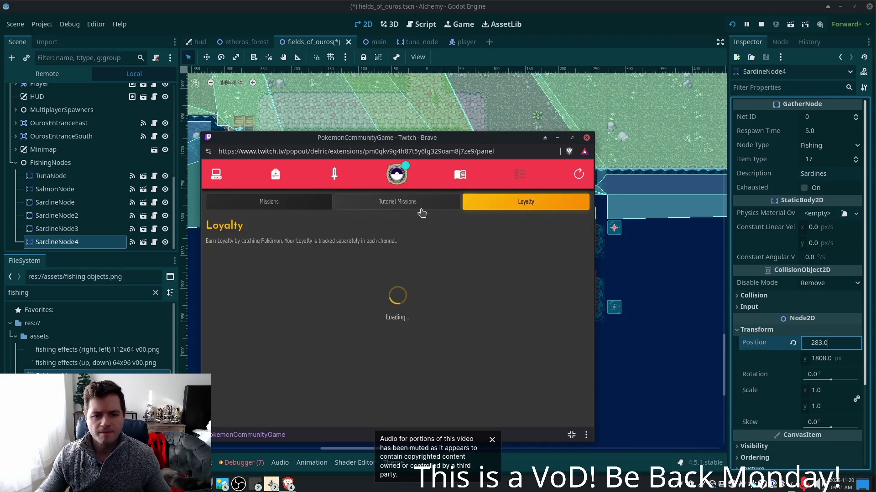
click(397, 211)
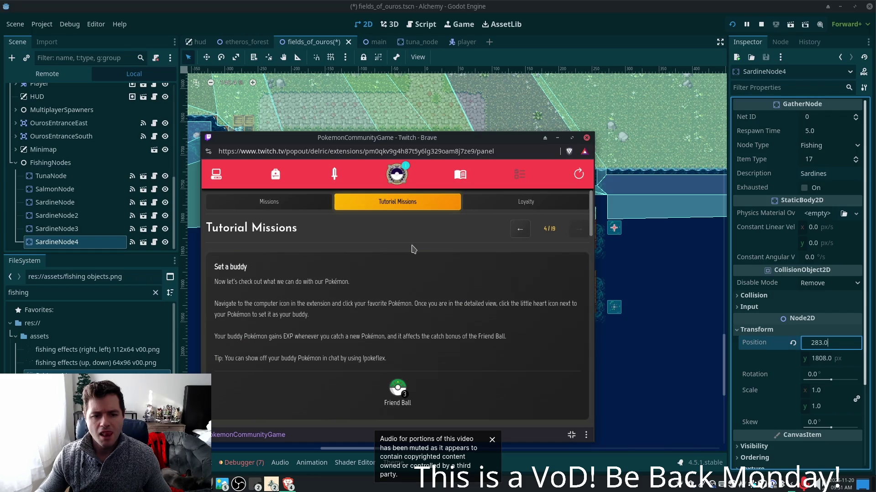
Open and dismiss the Friend Ball reward details, then show settings with version 1.4.1.0
click(397, 389)
click(478, 320)
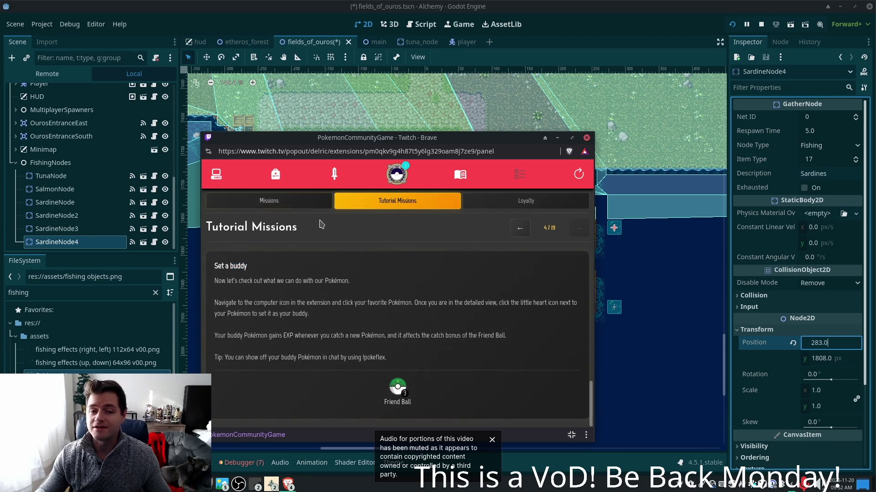
click(396, 176)
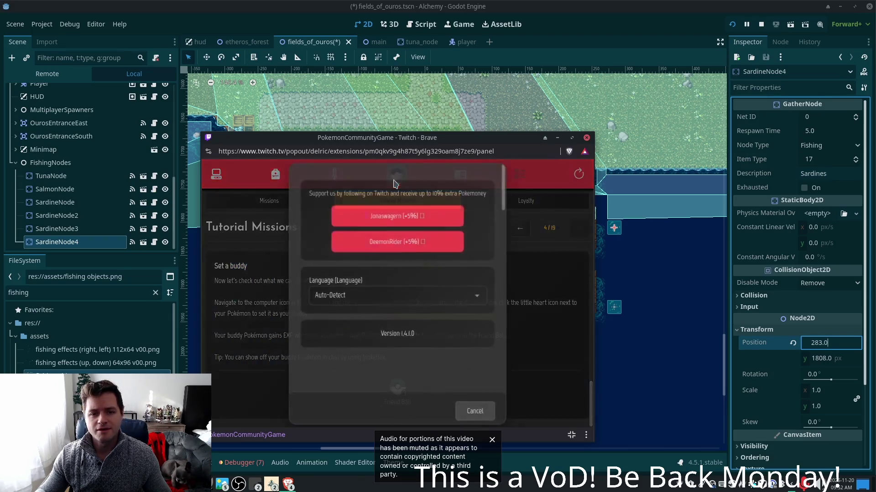
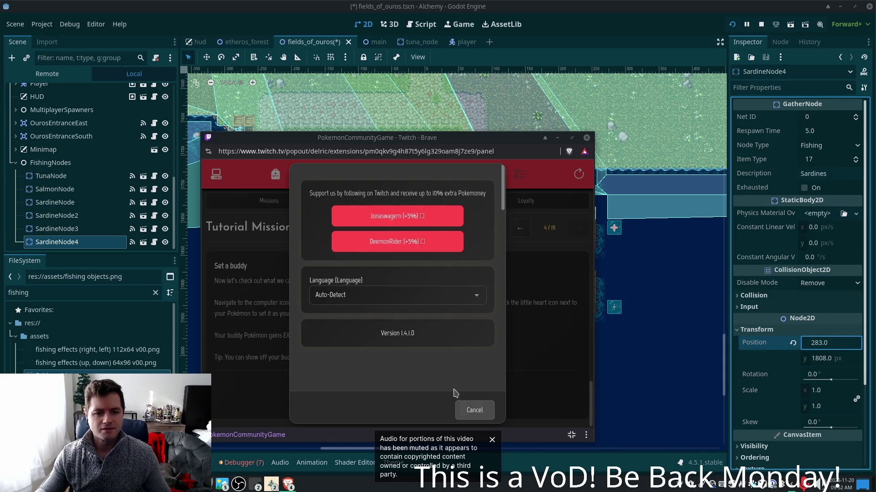
Close Settings, open the Pokémon collection and sort it by ID
click(472, 411)
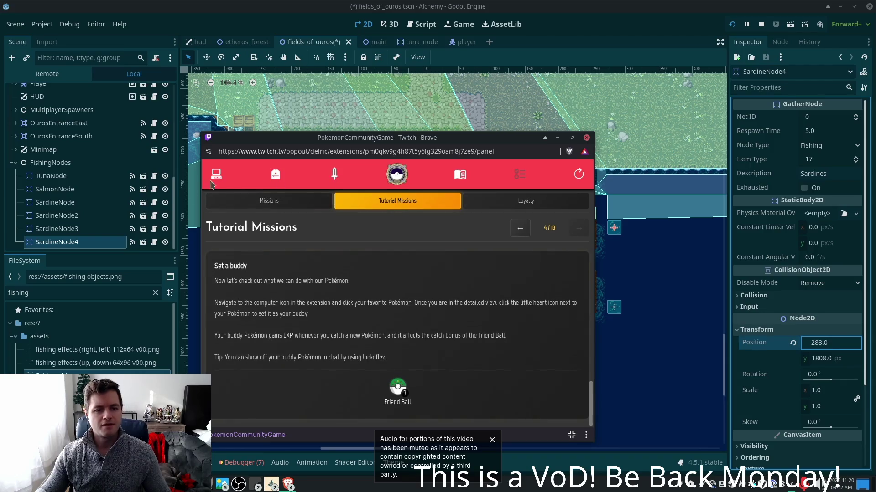
click(223, 177)
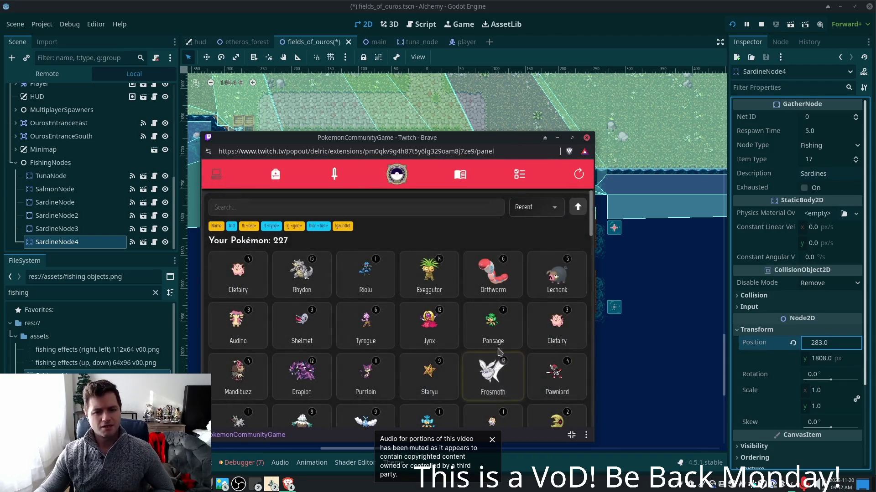
drag(591, 229, 592, 417)
scroll(447, 391, up, 5)
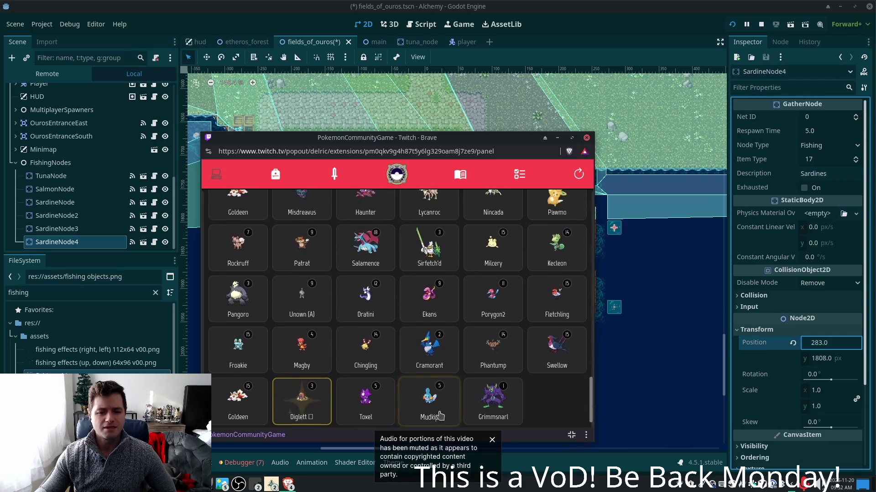
scroll(447, 392, down, 1)
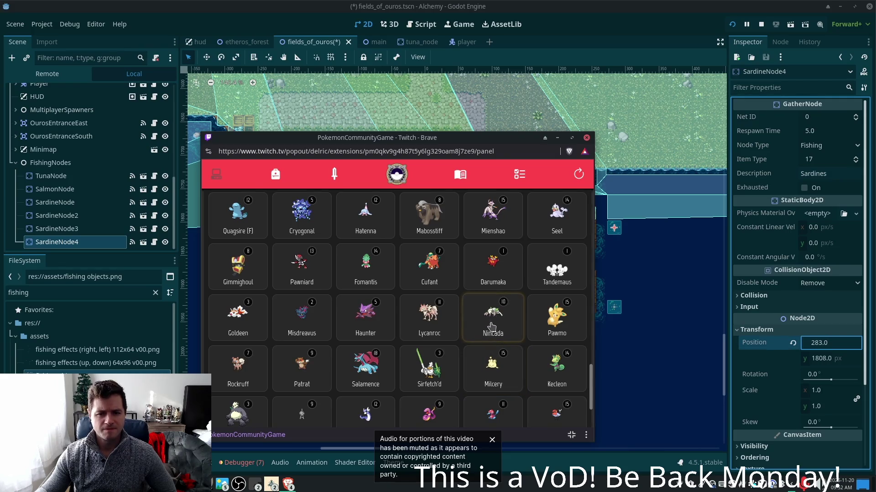
scroll(490, 335, down, 3)
scroll(510, 342, down, 1)
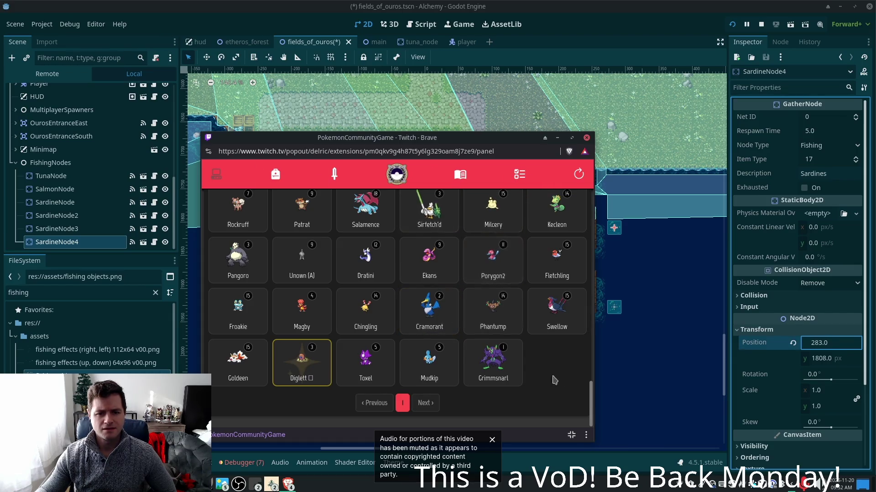
drag(591, 404, 591, 188)
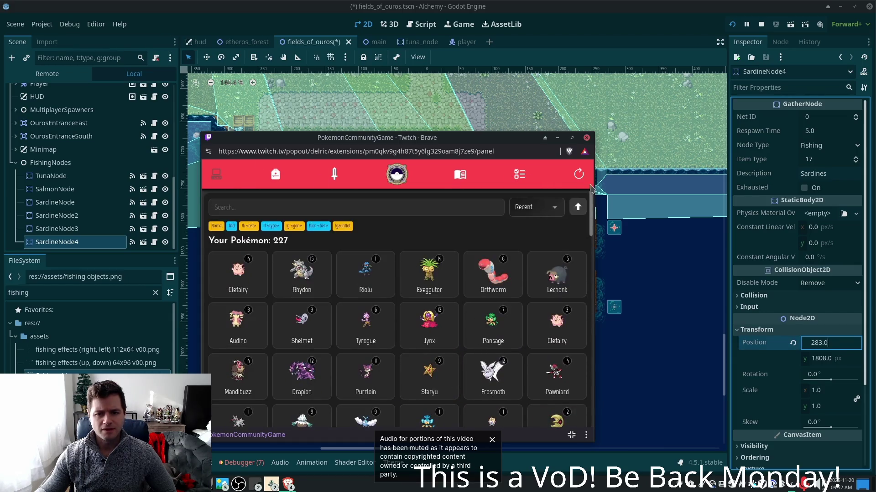
click(554, 208)
click(529, 246)
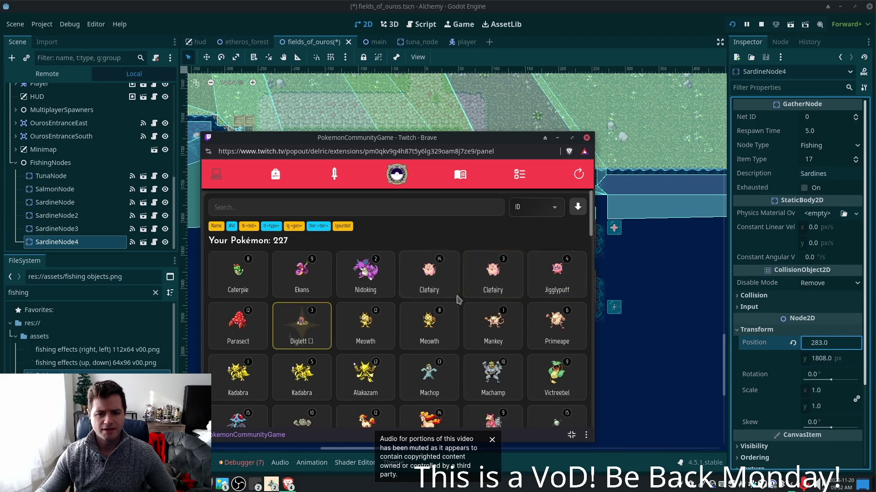
Look over the level 8 Annihilape's details
scroll(592, 237, down, 4)
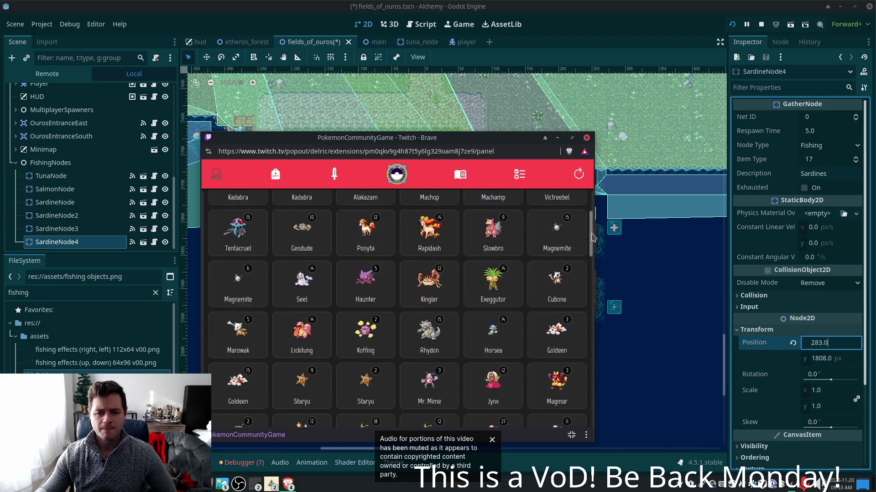
drag(591, 237, 590, 406)
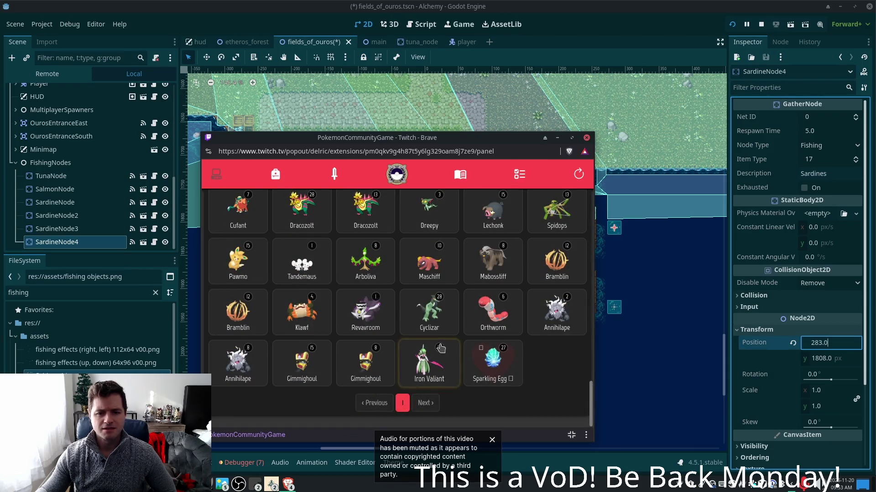
click(238, 360)
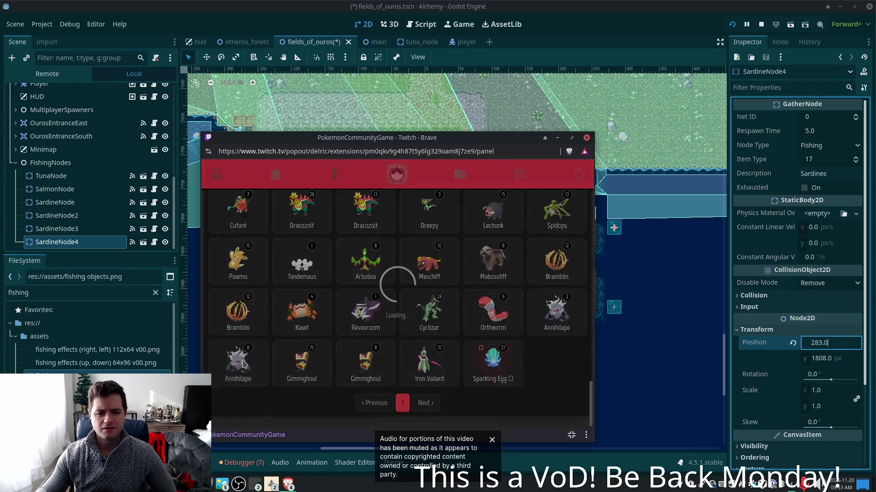
scroll(448, 342, down, 5)
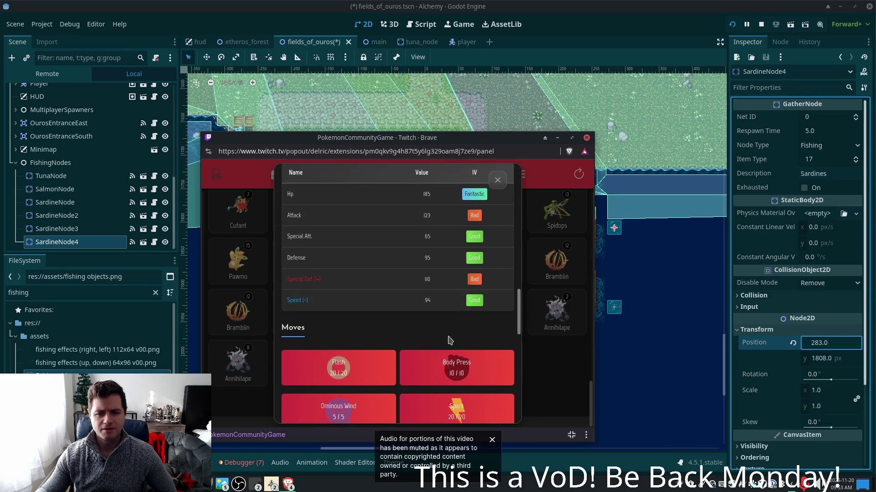
click(559, 377)
Compare with the level 2 Annihilape, leaving its details open scrolled to Moves
click(557, 315)
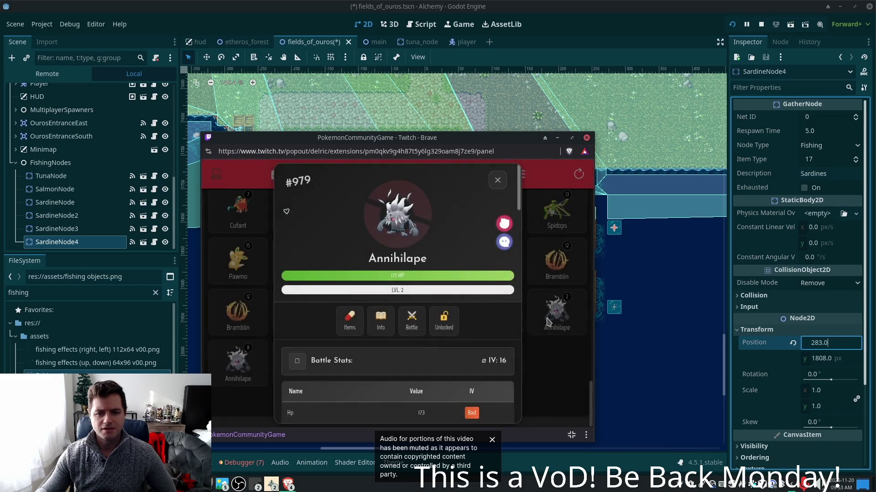
scroll(449, 313, down, 5)
scroll(448, 313, up, 3)
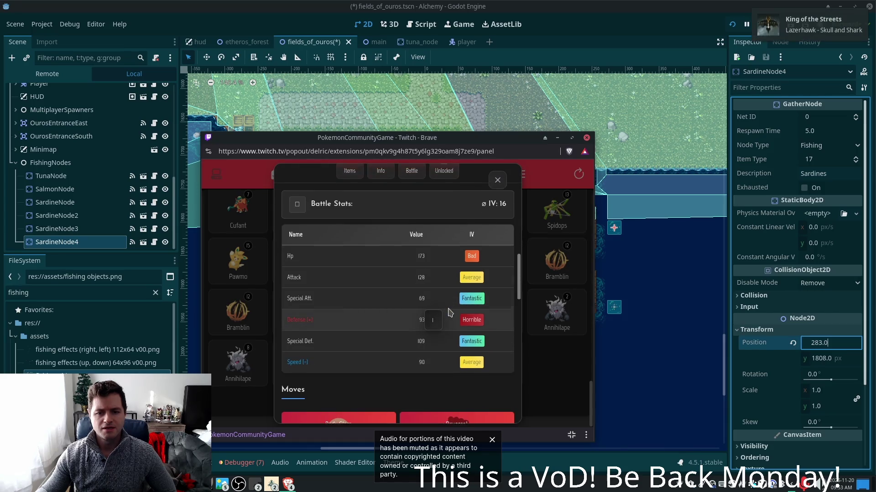
click(550, 384)
click(538, 389)
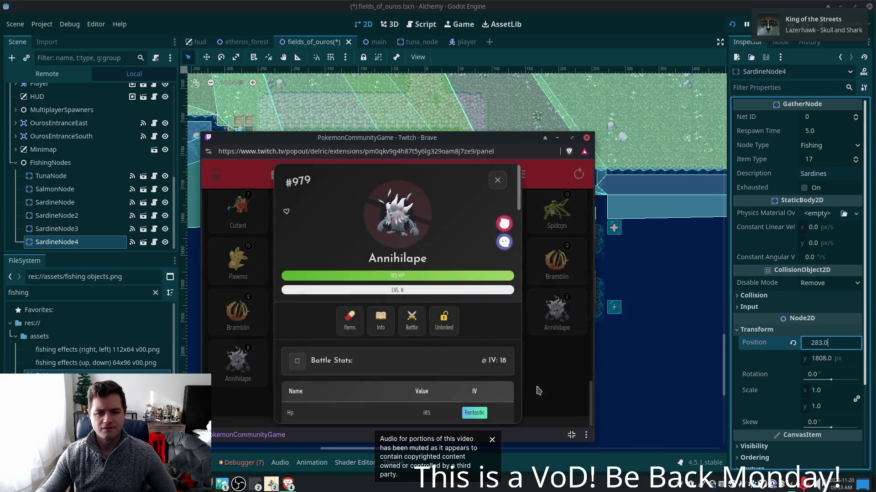
click(557, 391)
click(557, 315)
scroll(446, 331, down, 2)
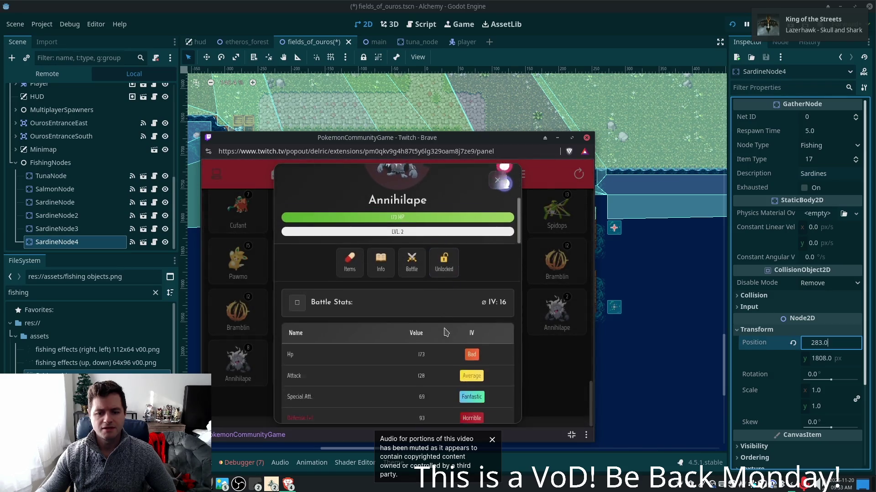
scroll(434, 369, down, 5)
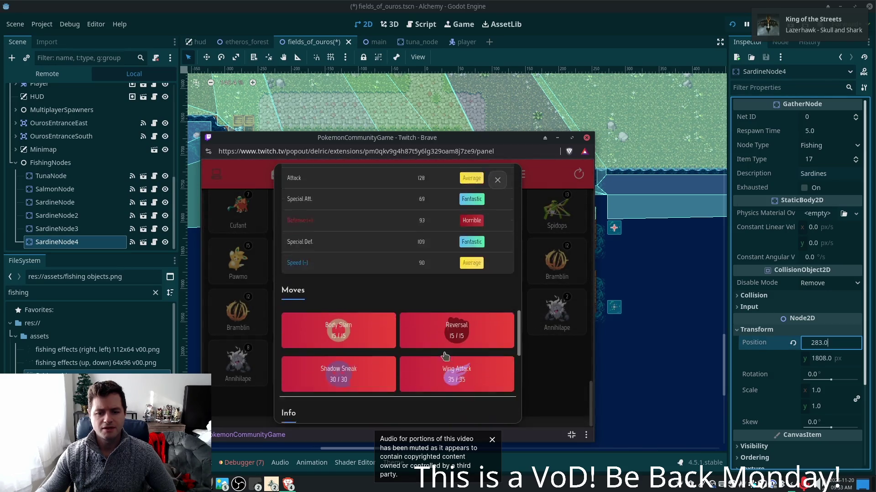
click(410, 406)
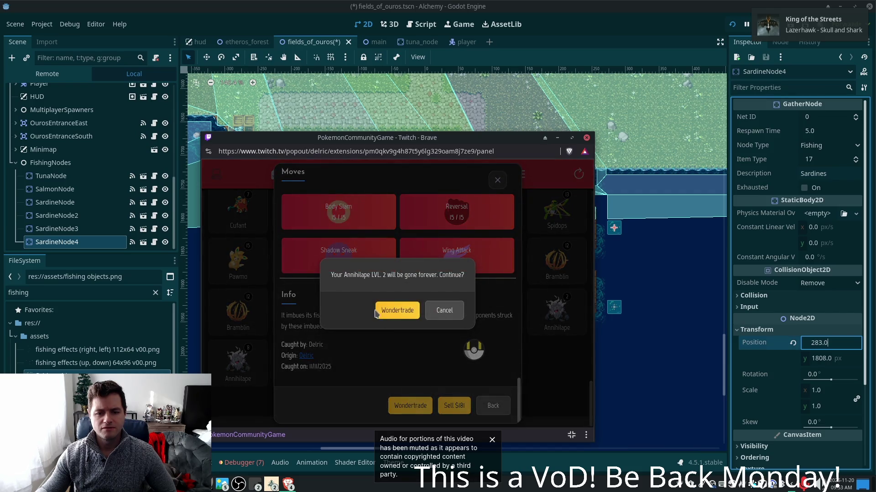
click(380, 313)
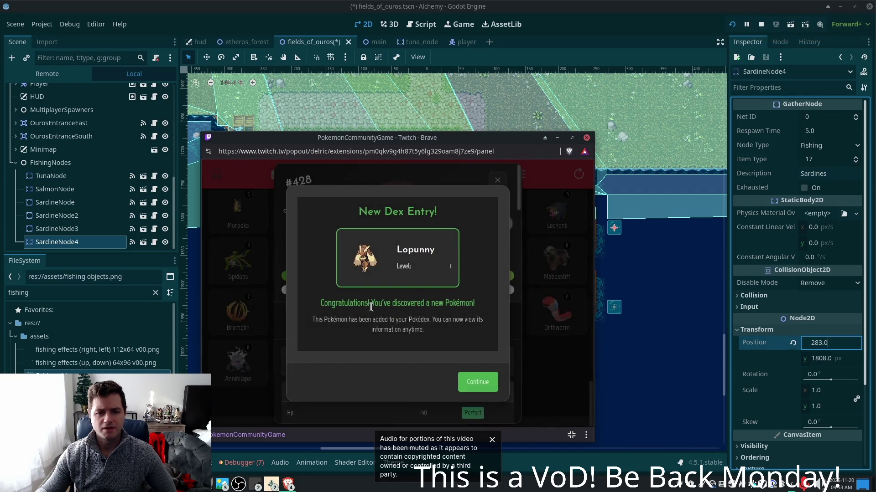
click(477, 381)
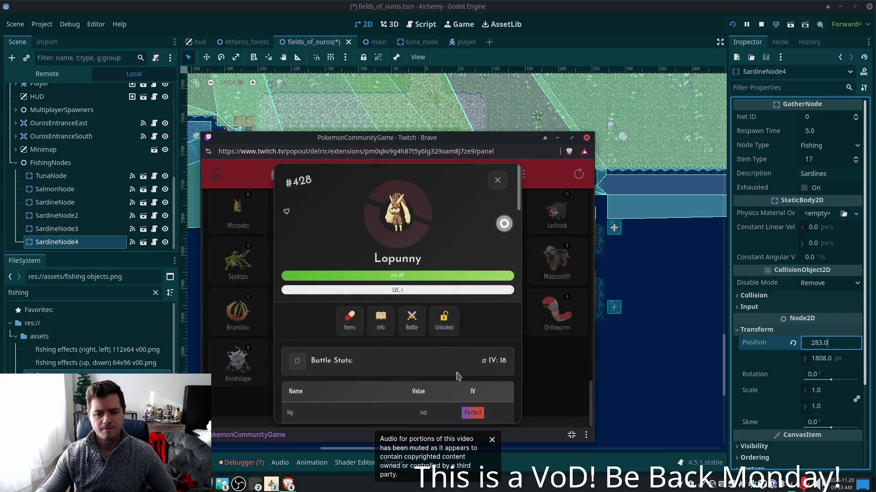
scroll(458, 365, down, 4)
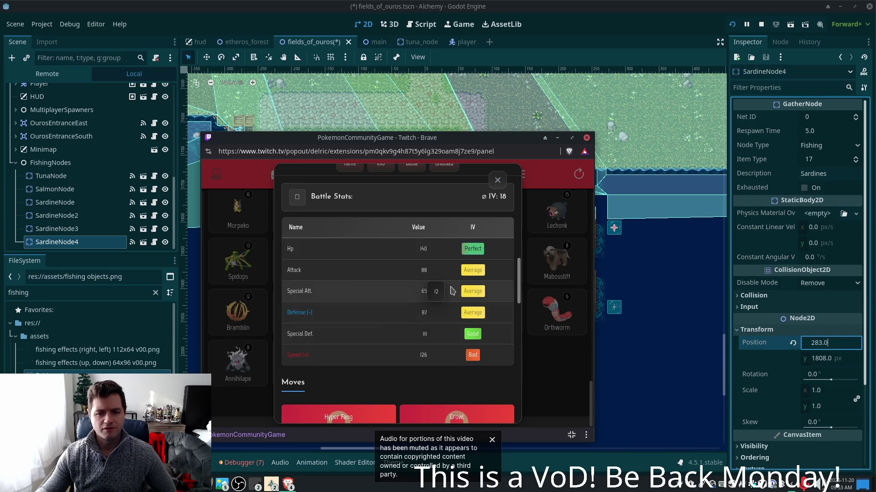
scroll(456, 292, up, 3)
click(499, 178)
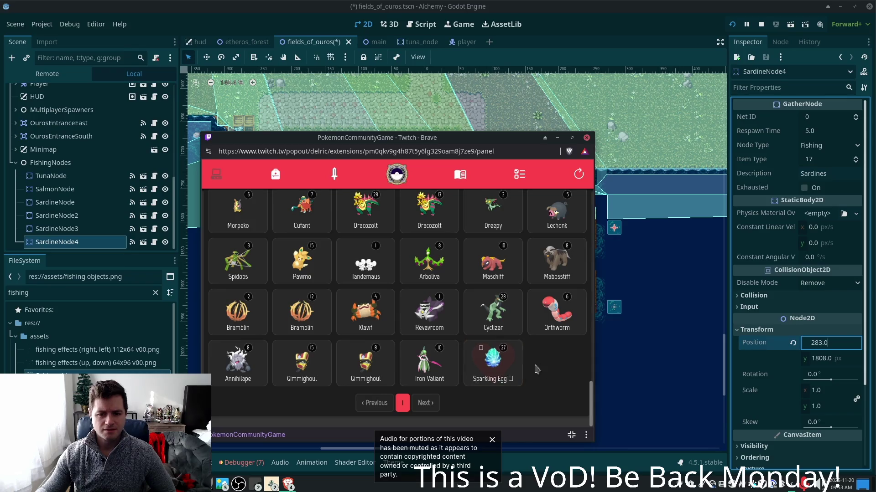
click(485, 330)
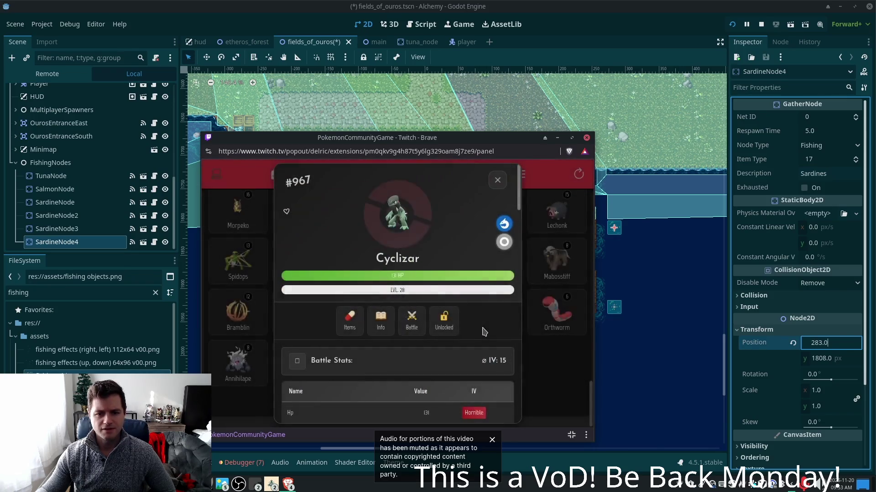
scroll(417, 300, down, 2)
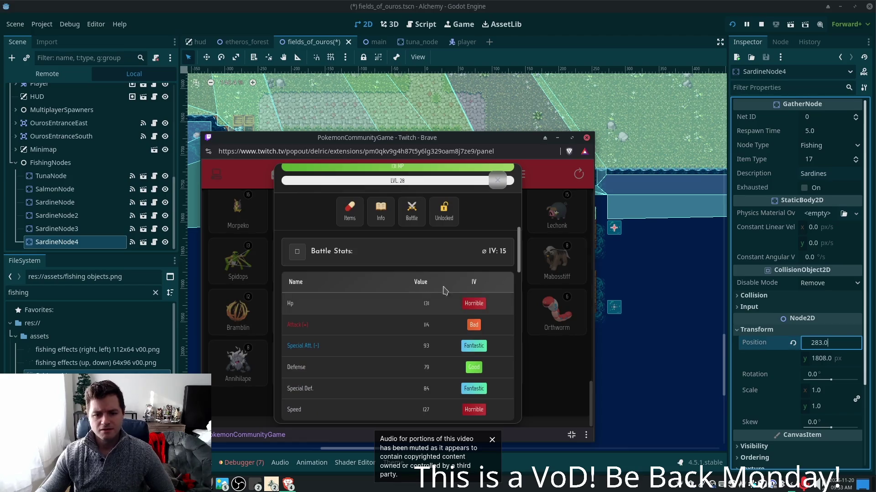
scroll(447, 291, down, 5)
scroll(510, 381, down, 2)
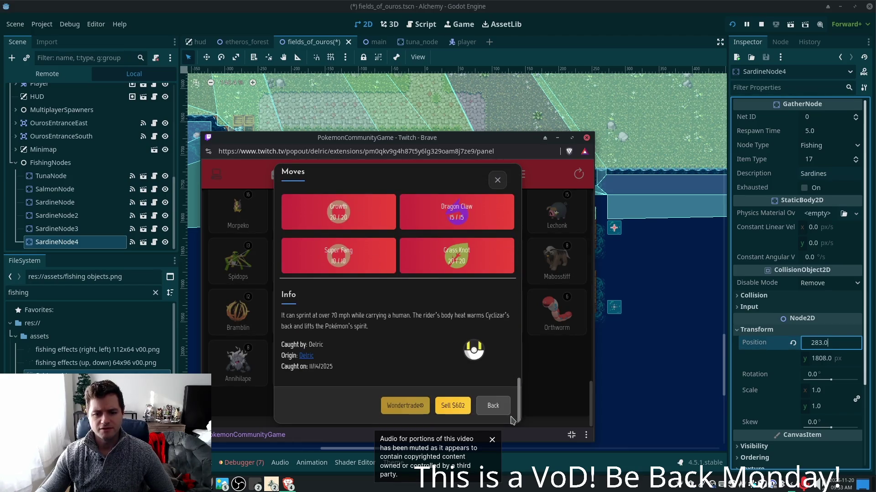
scroll(511, 418, up, 10)
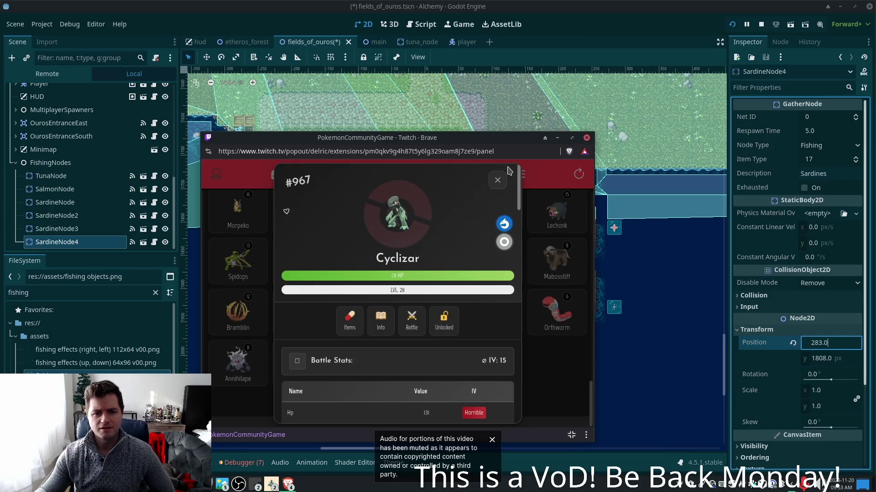
click(498, 180)
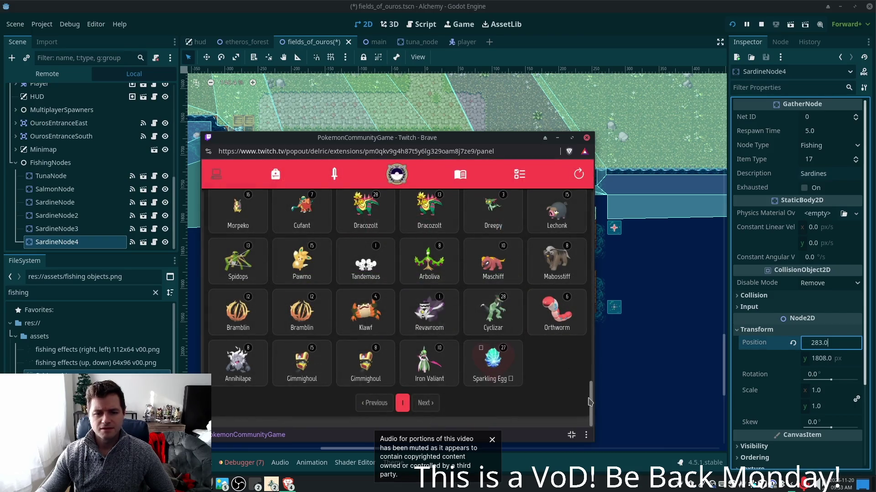
click(301, 315)
scroll(400, 316, down, 5)
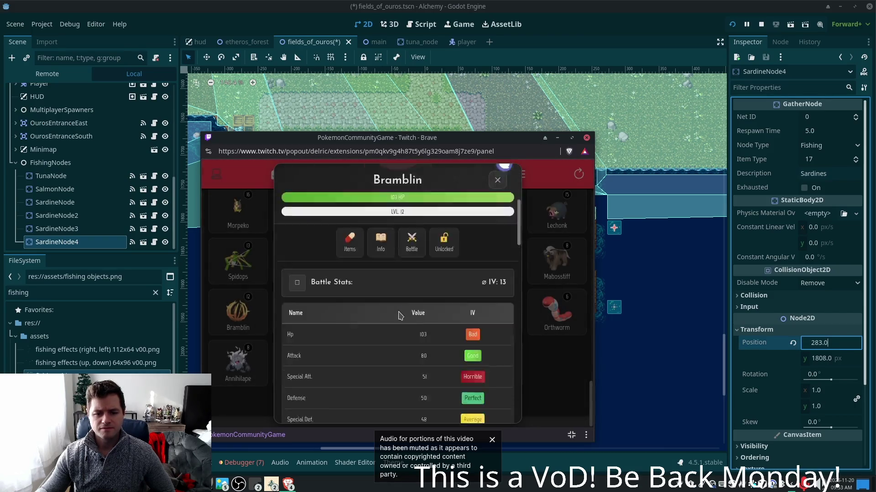
click(547, 400)
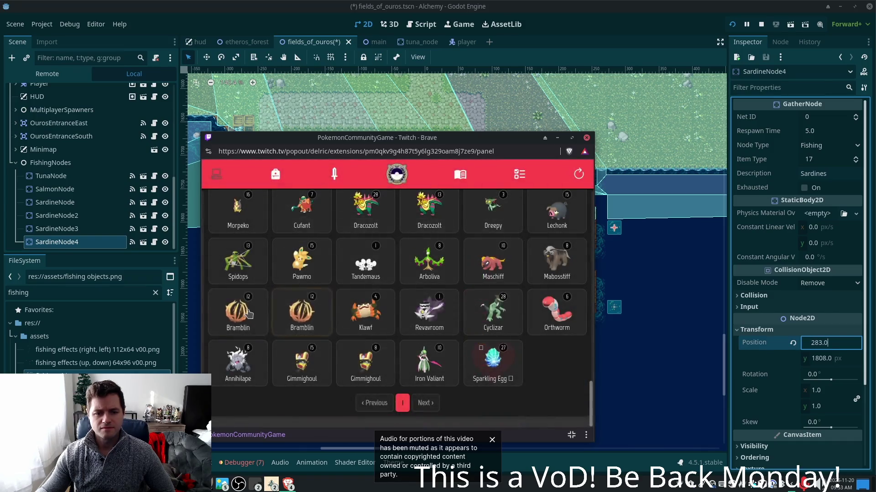
click(555, 356)
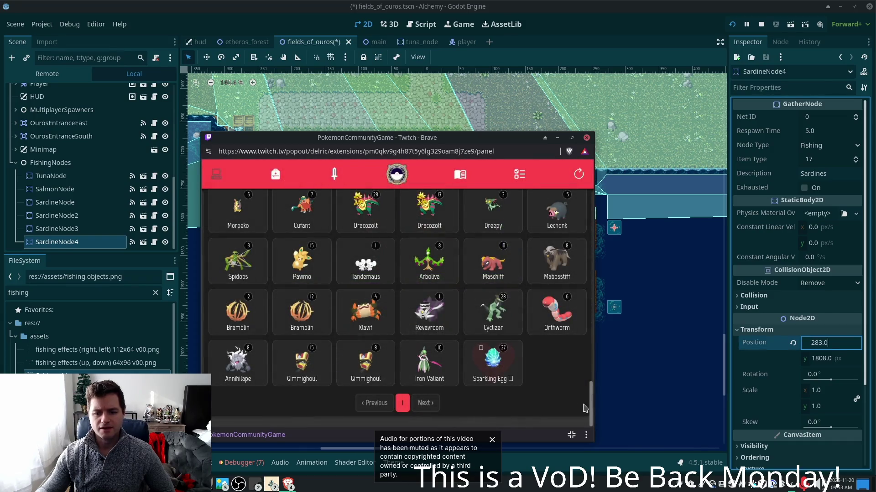
mouse_move(591, 405)
mouse_down()
mouse_move(592, 365)
mouse_move(420, 357)
mouse_up()
click(389, 358)
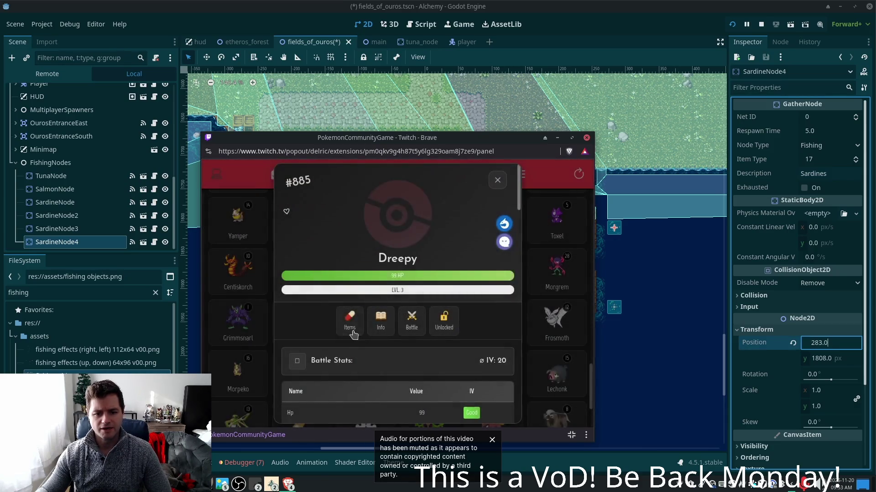
click(497, 180)
click(365, 371)
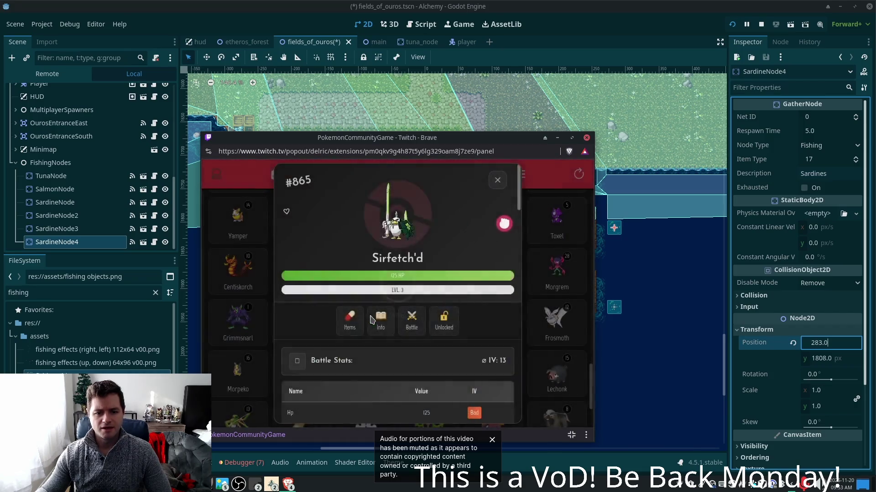
scroll(393, 314, down, 1)
click(499, 179)
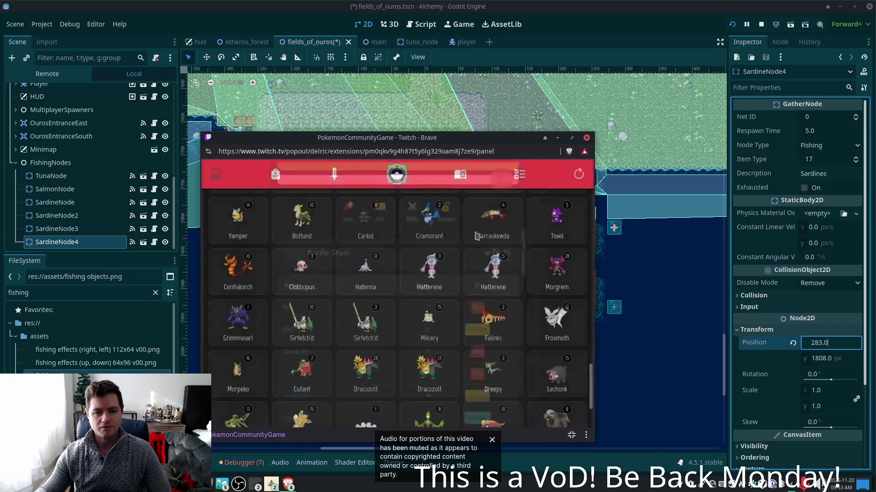
Check the level 10 and level 3 Sirfetch'd stats
click(306, 321)
click(498, 179)
click(569, 354)
click(569, 354)
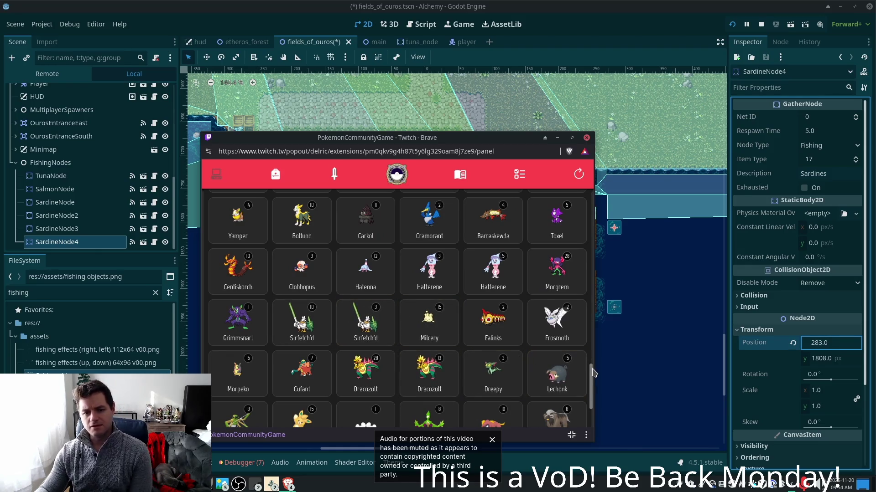
Compare the level 5 Hatterene's stats with the other Hatterene's
click(493, 269)
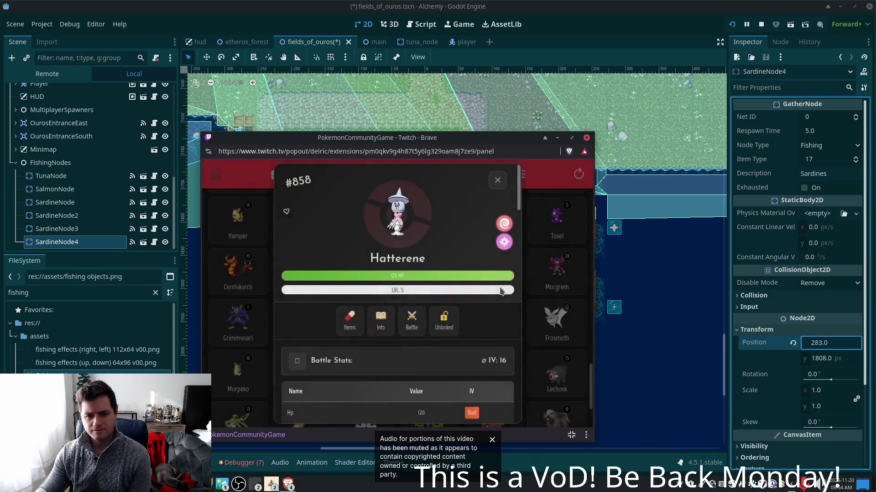
scroll(441, 342, down, 1)
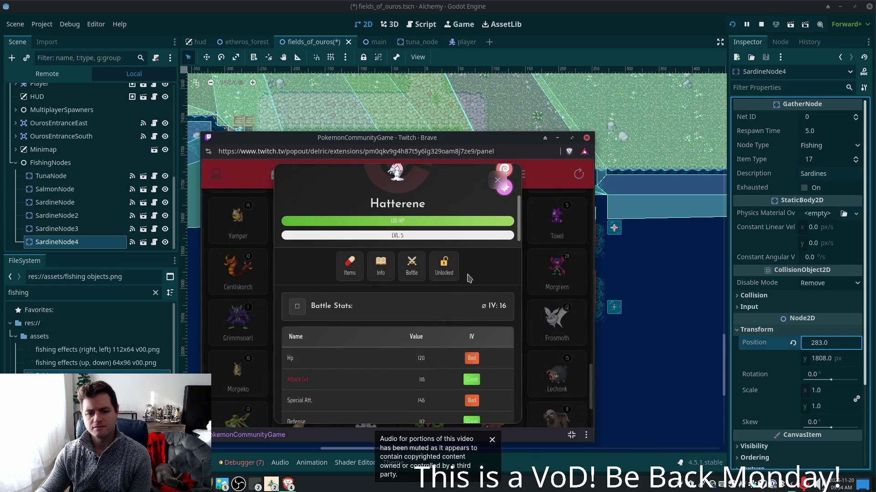
scroll(456, 292, up, 1)
click(530, 308)
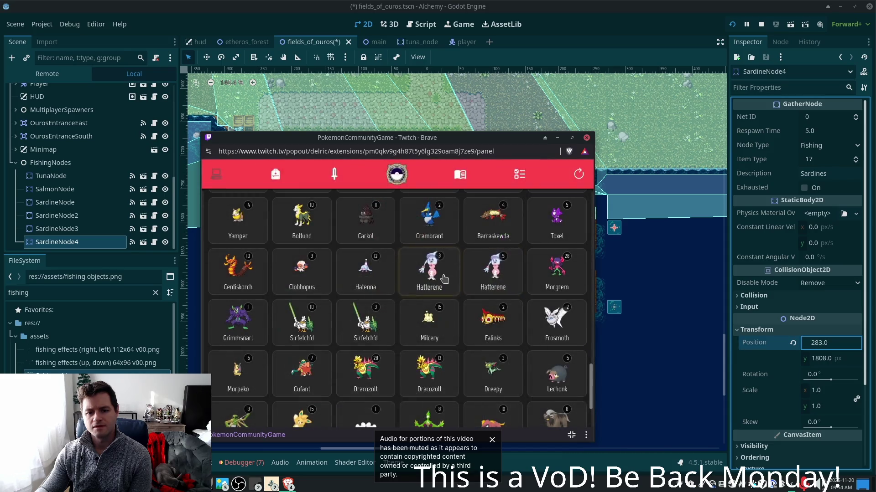
click(445, 277)
scroll(448, 315, down, 2)
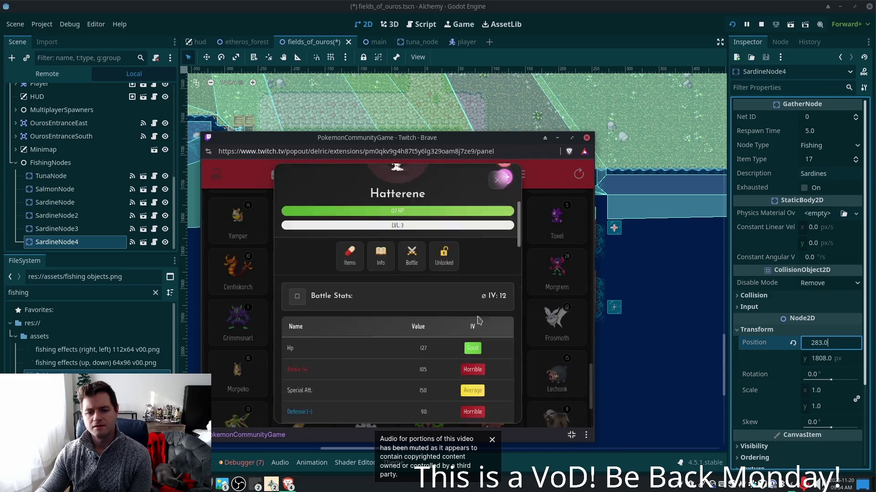
click(555, 297)
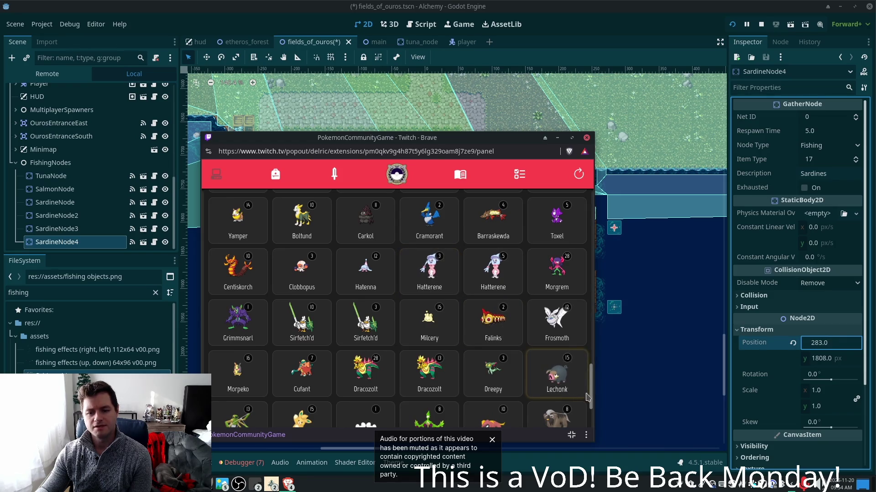
Scroll the grid back to the top and close the extension popup
drag(593, 398, 596, 381)
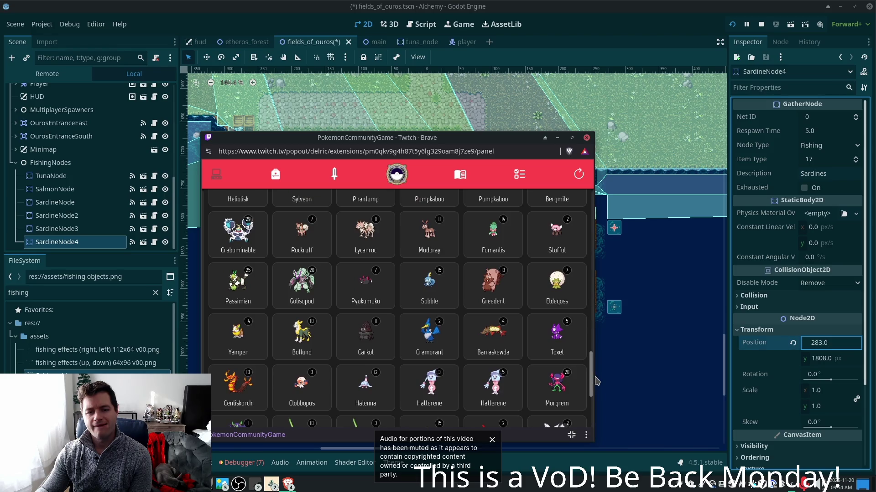
drag(602, 348, 591, 216)
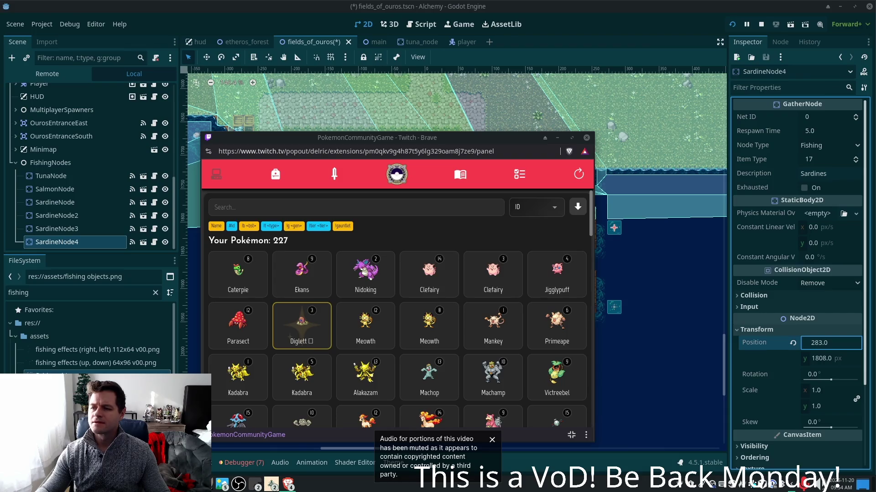
click(558, 137)
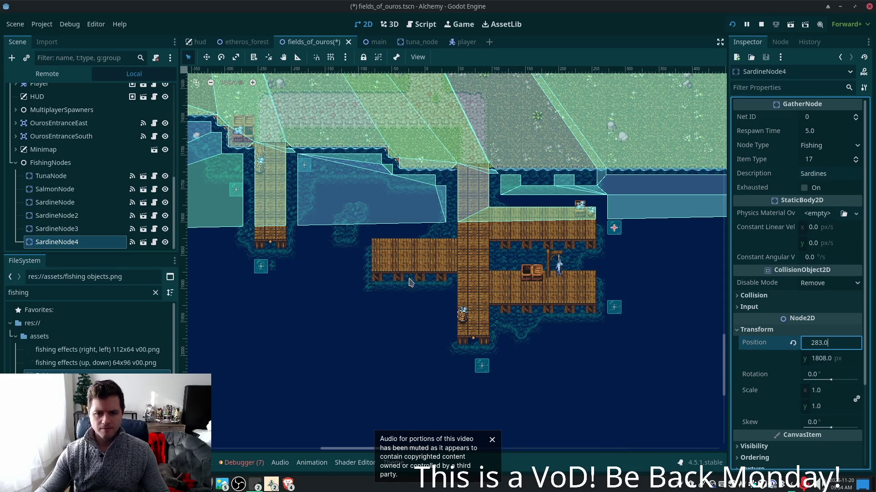
Duplicate SardineNode4 into SardineNode5, placed in the water above the west dock
scroll(378, 274, up, 4)
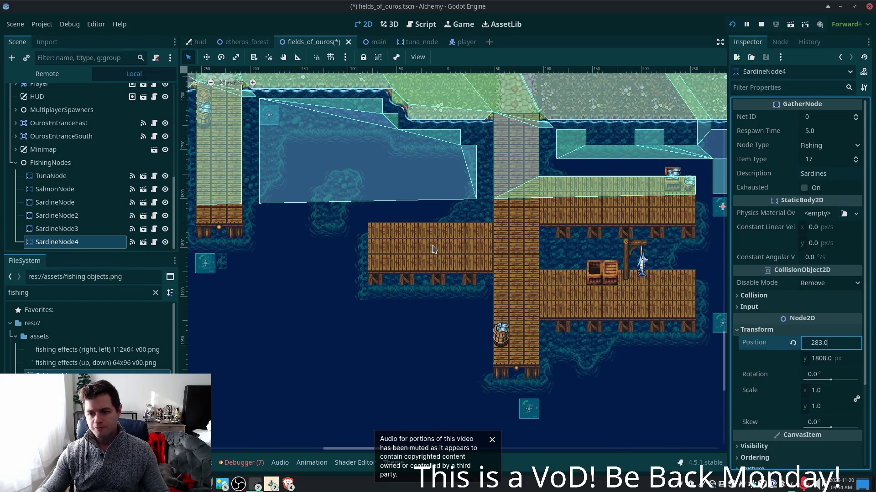
click(86, 246)
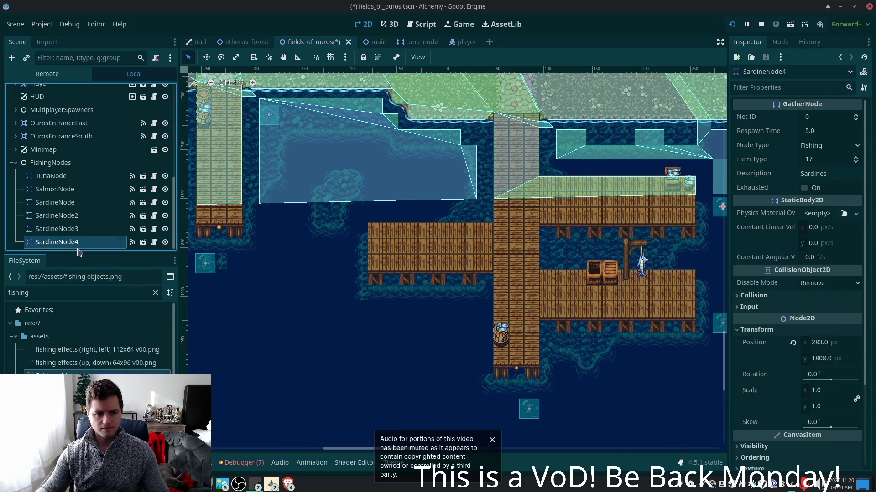
key(ctrl+d)
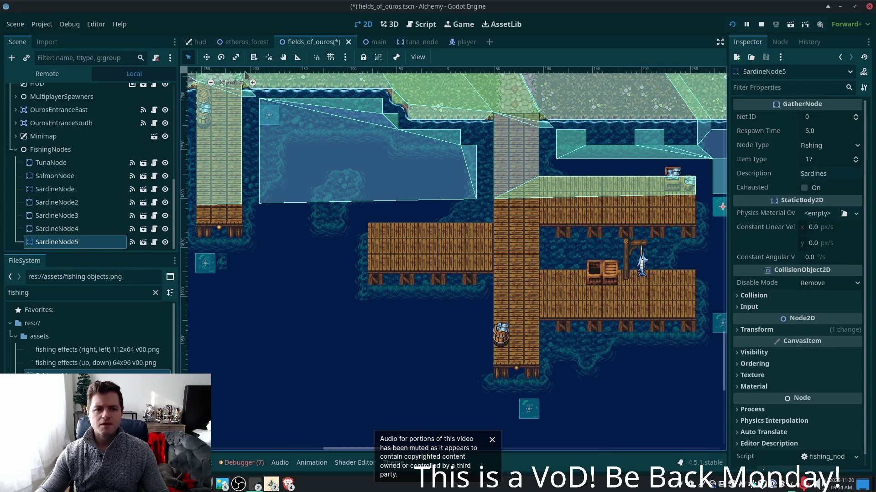
key(w)
mouse_move(659, 214)
mouse_down()
mouse_move(370, 227)
mouse_move(389, 209)
mouse_up()
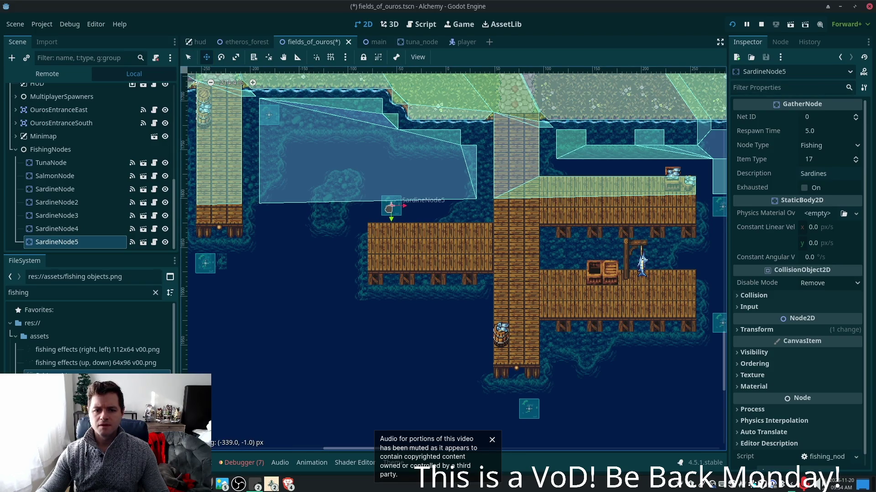
drag(388, 207, 403, 202)
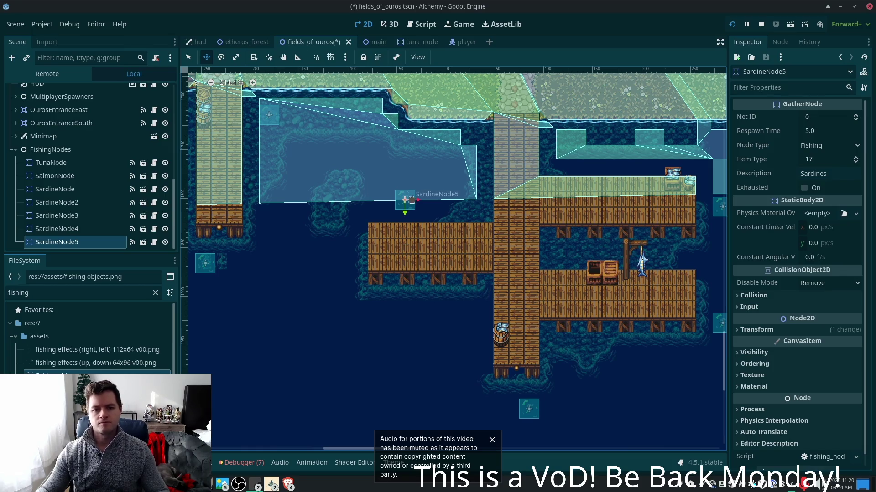
drag(406, 201, 406, 198)
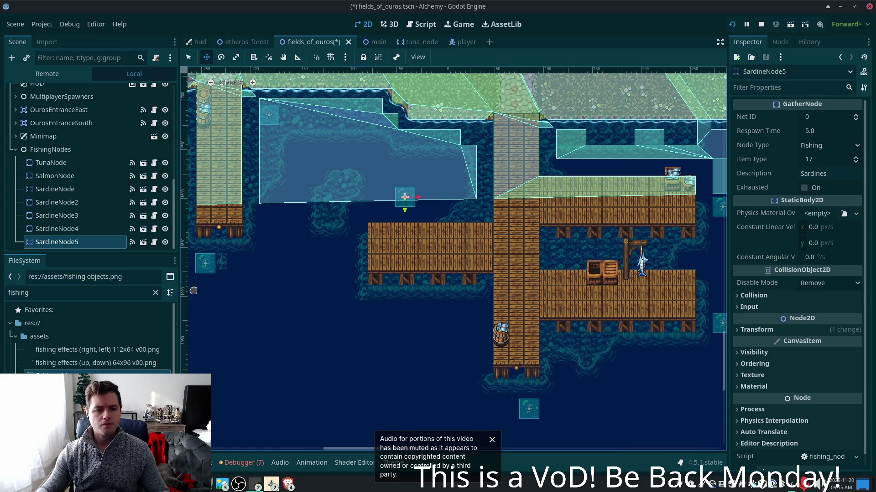
Select SalmonNode and duplicate it
click(54, 164)
click(58, 177)
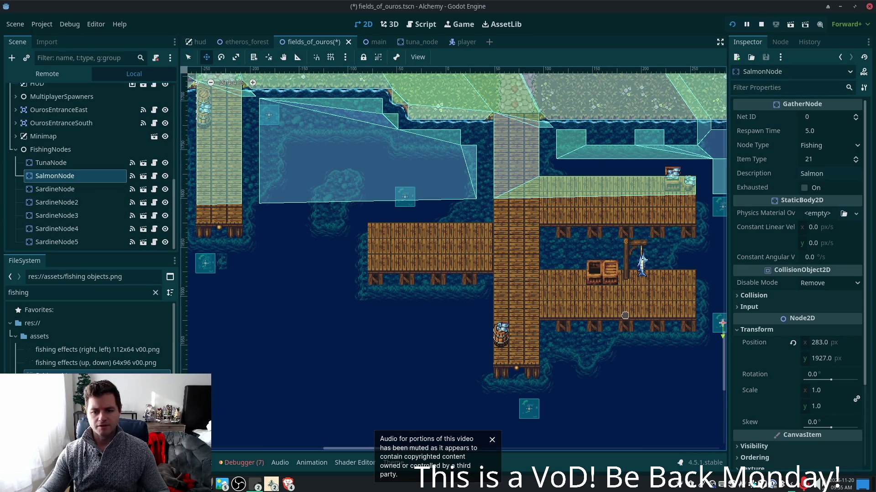
key(ctrl+d)
Drag SalmonNode2 into the water below the west dock and save fields_of_ouros
mouse_move(715, 332)
mouse_down()
mouse_move(402, 269)
mouse_move(401, 318)
mouse_move(376, 320)
mouse_up()
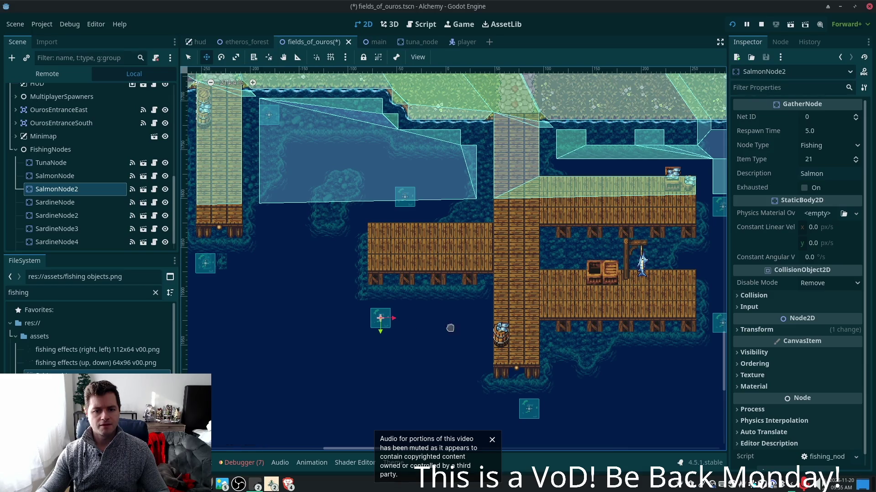
key(ctrl+s)
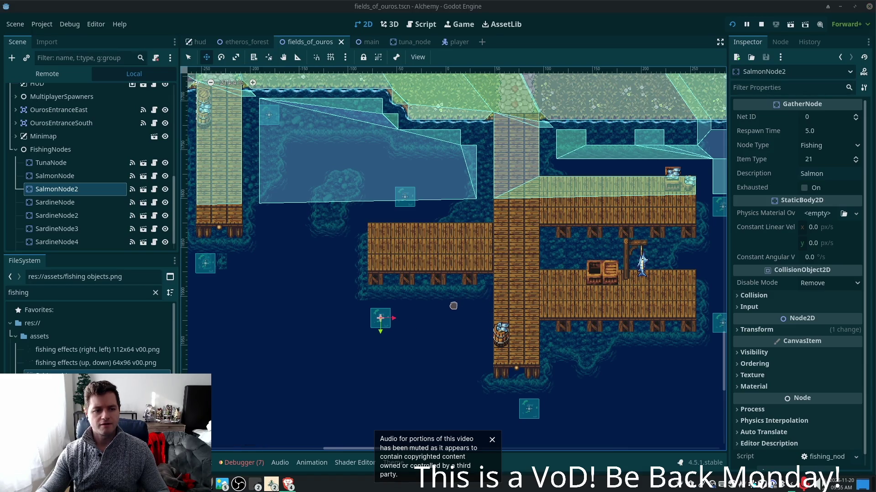
In the Alchemy debug game, walk the docks, cast the fishing line and check the inventory
click(289, 483)
click(301, 465)
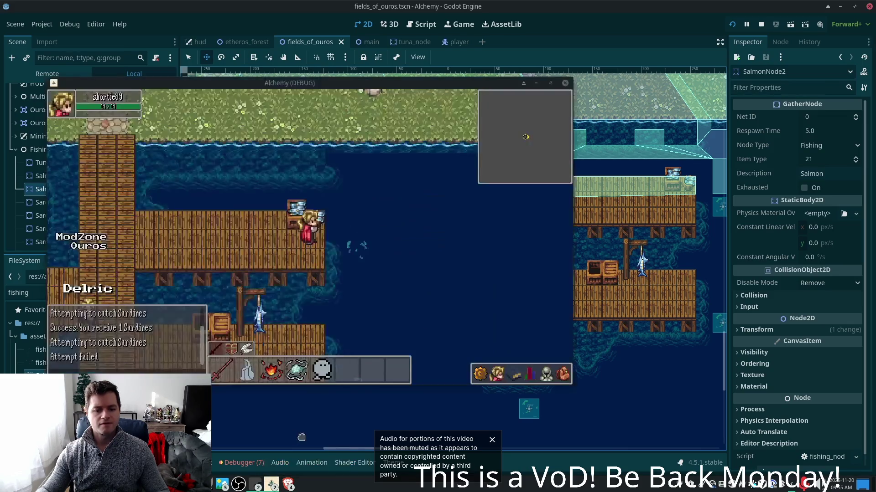
key(Left)
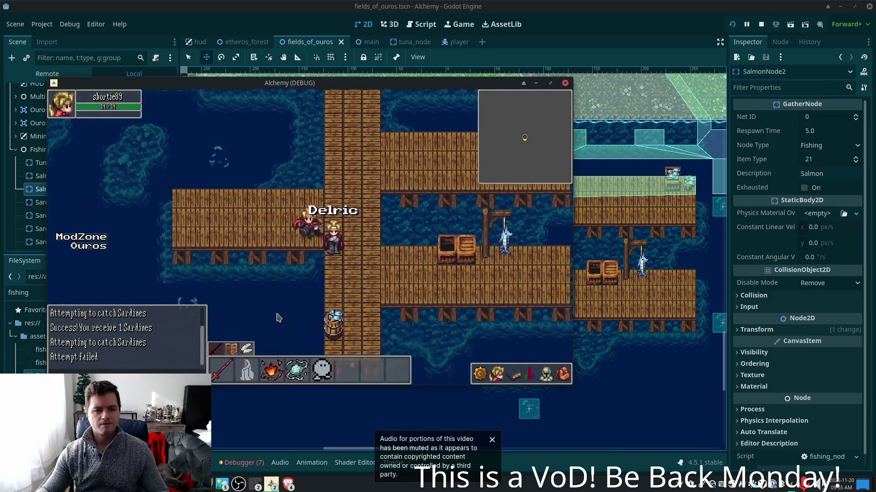
click(319, 305)
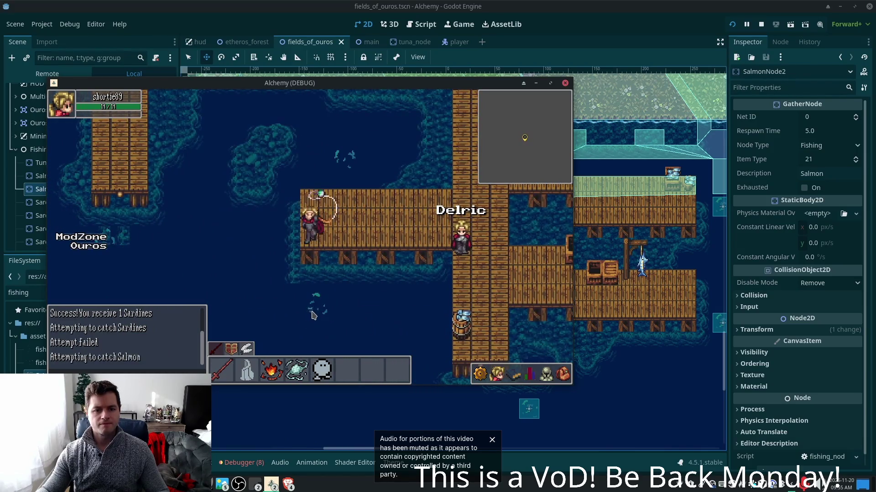
click(345, 157)
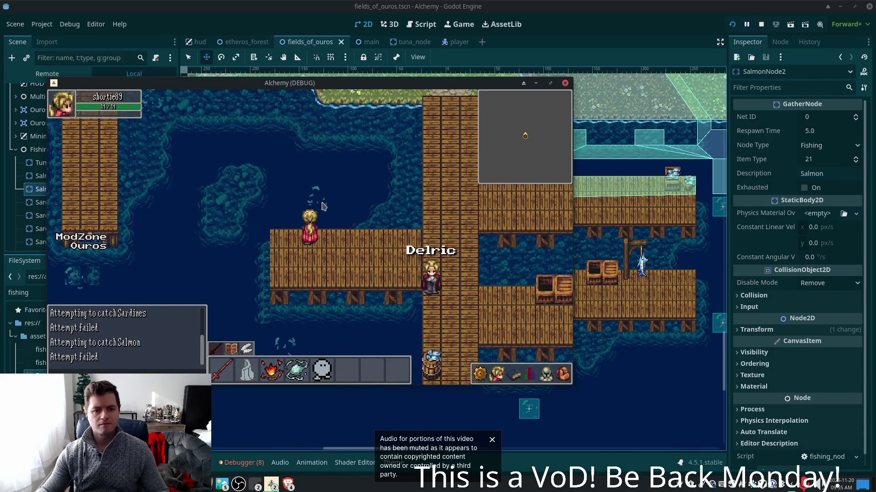
key(Right)
click(564, 374)
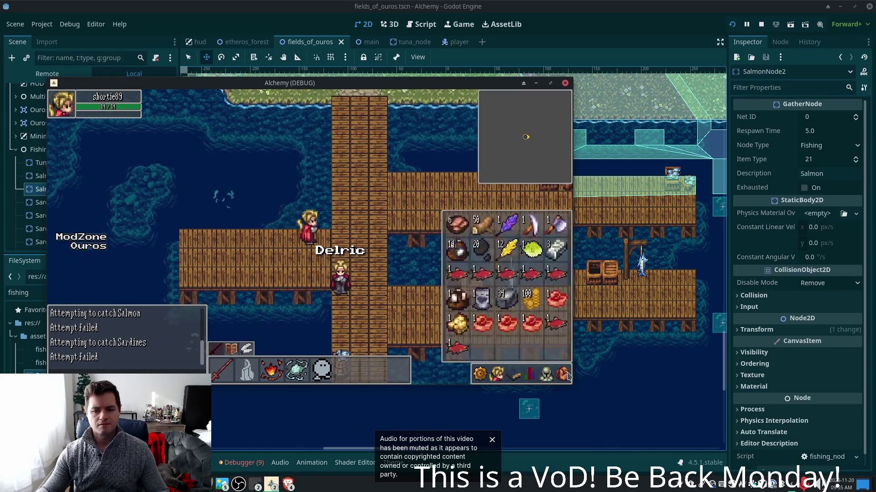
click(564, 374)
click(358, 224)
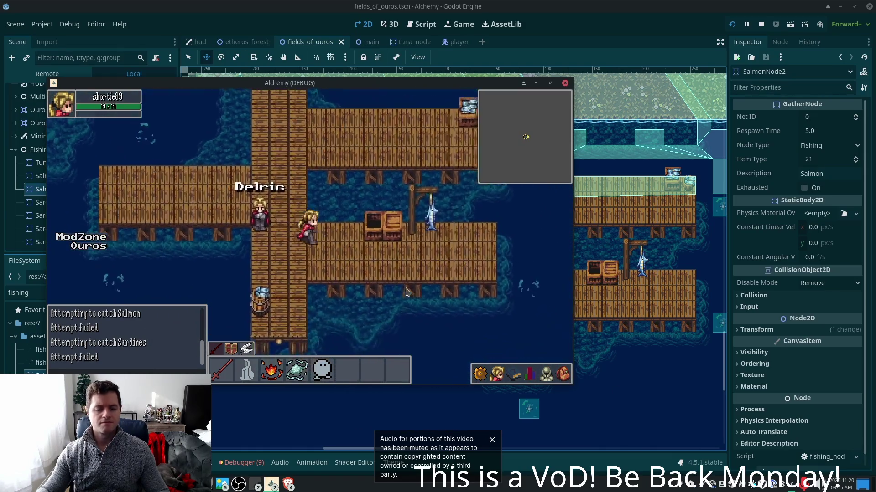
click(333, 258)
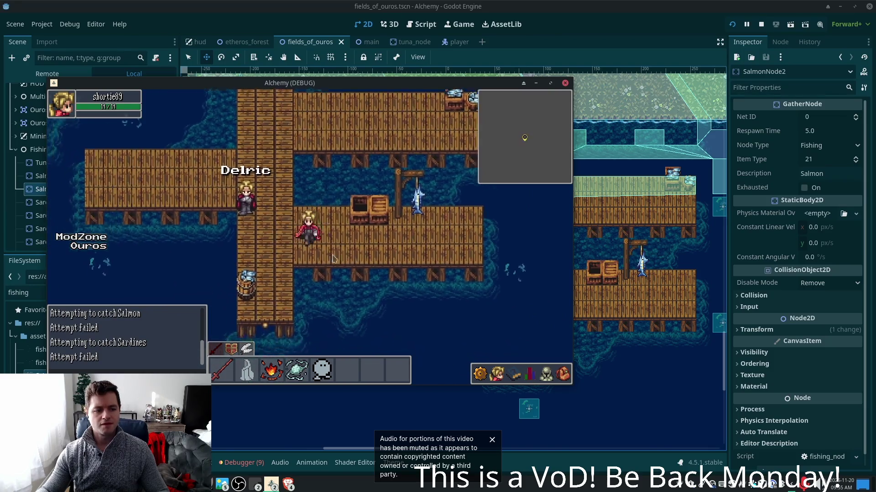
Walk the character up onto the grassy shore, left, and down onto the western pier
key(Right)
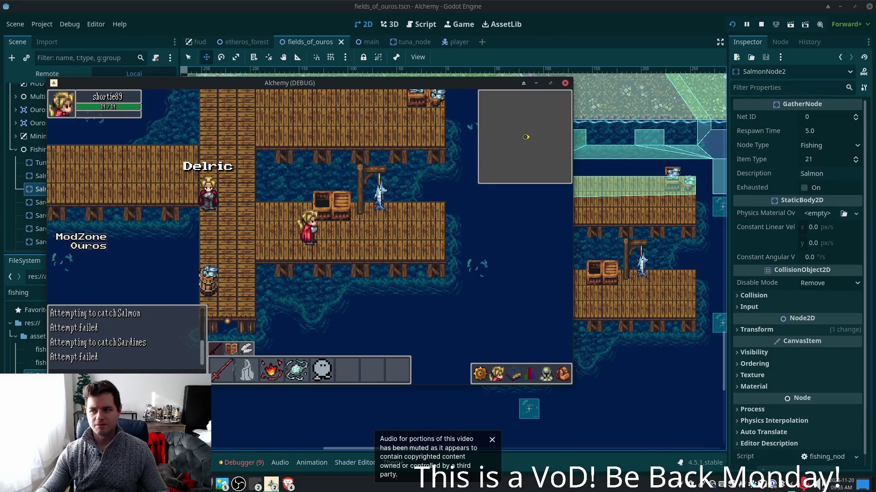
key(Left)
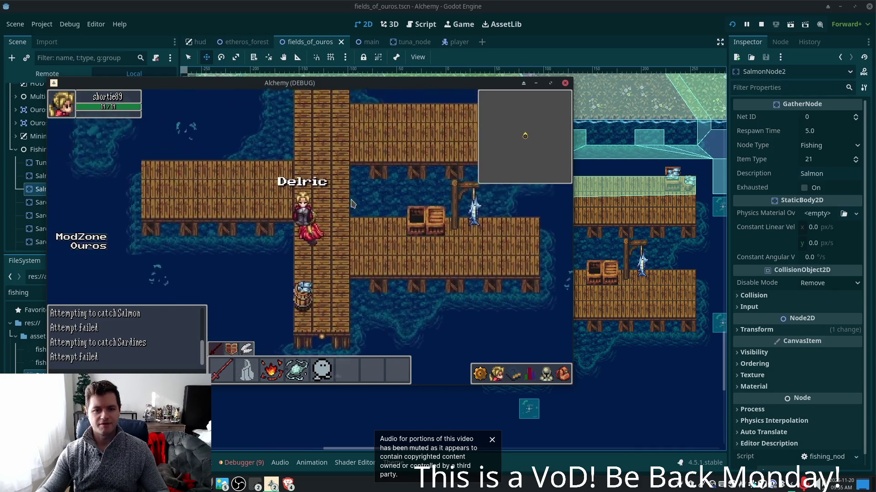
key(Up)
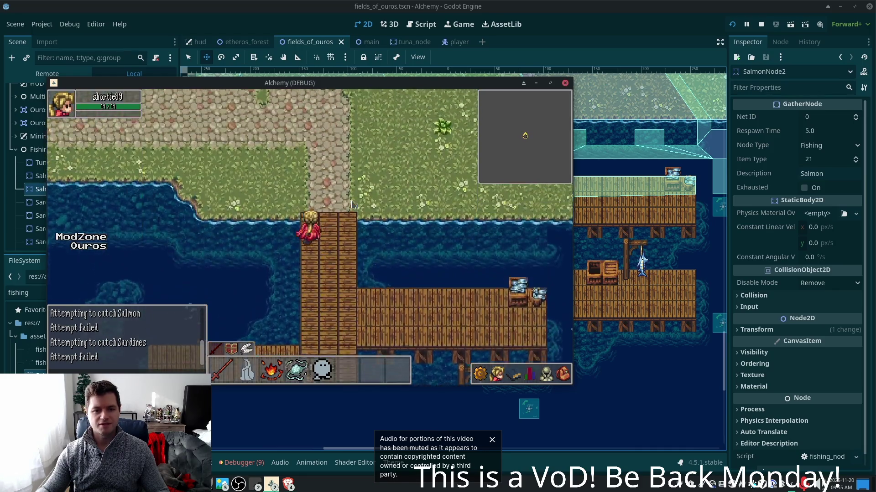
key(Left)
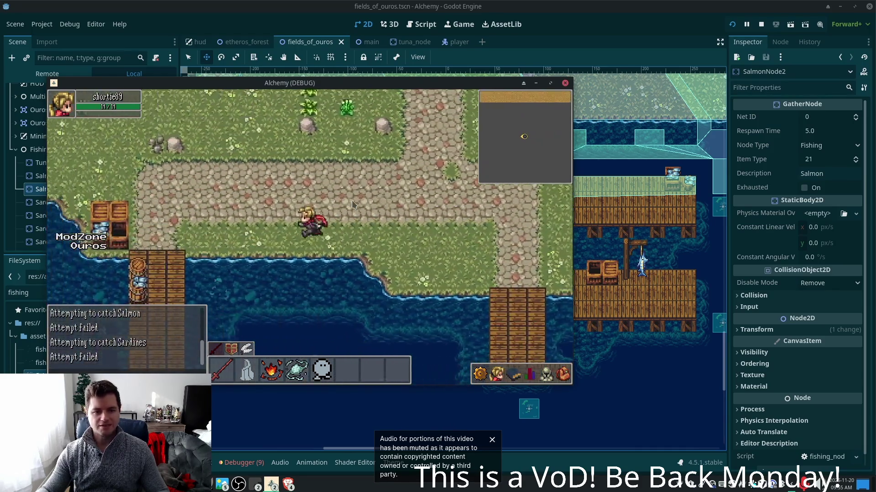
key(Down)
key(Down)
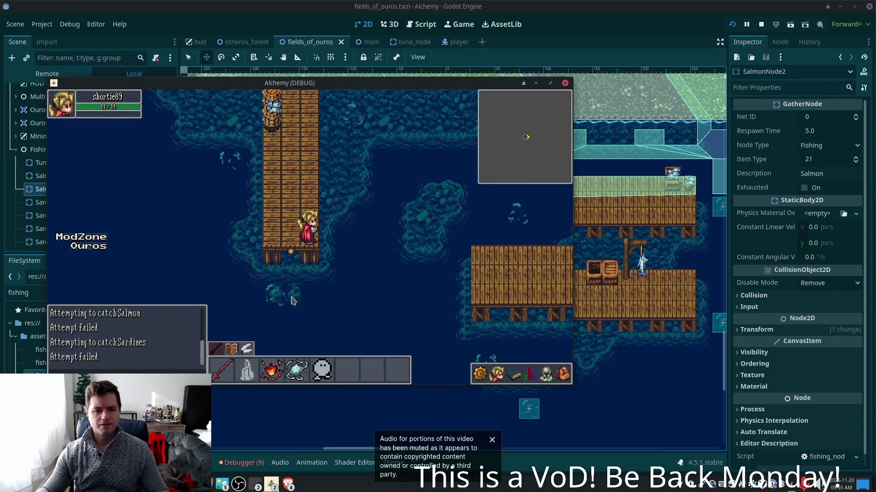
key(Left)
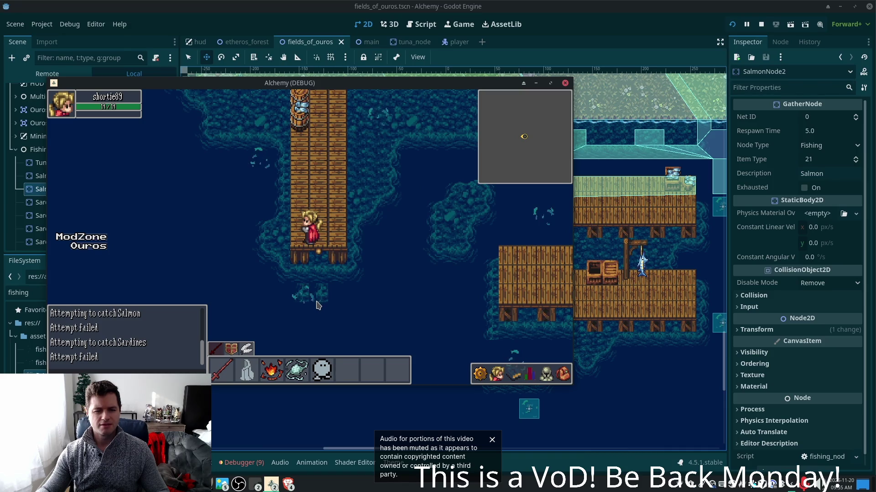
key(alt+Tab)
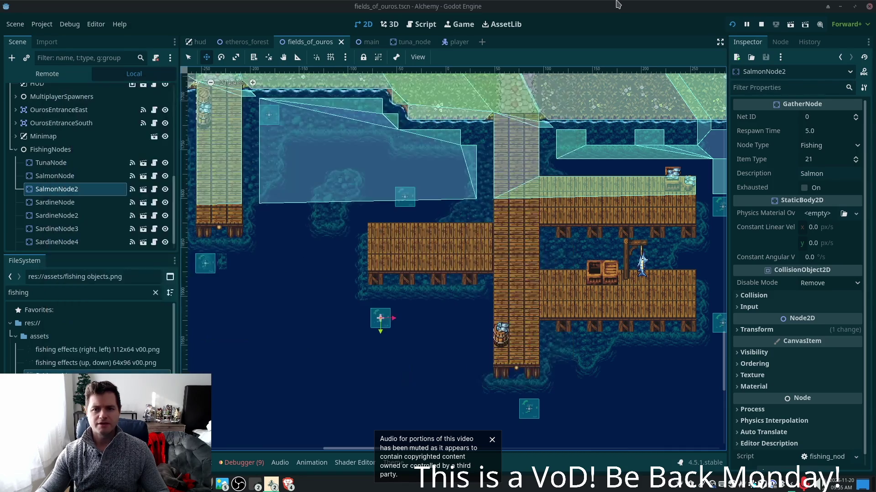
On the Ground layer, paint a summer forest.png tile right of the small fishing spot and run
drag(386, 276, 576, 289)
scroll(357, 297, up, 3)
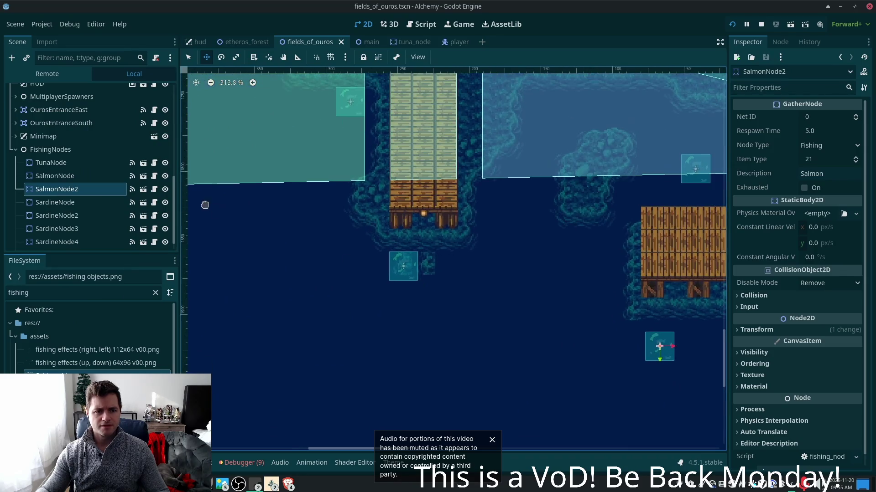
scroll(144, 184, up, 1)
scroll(91, 159, up, 10)
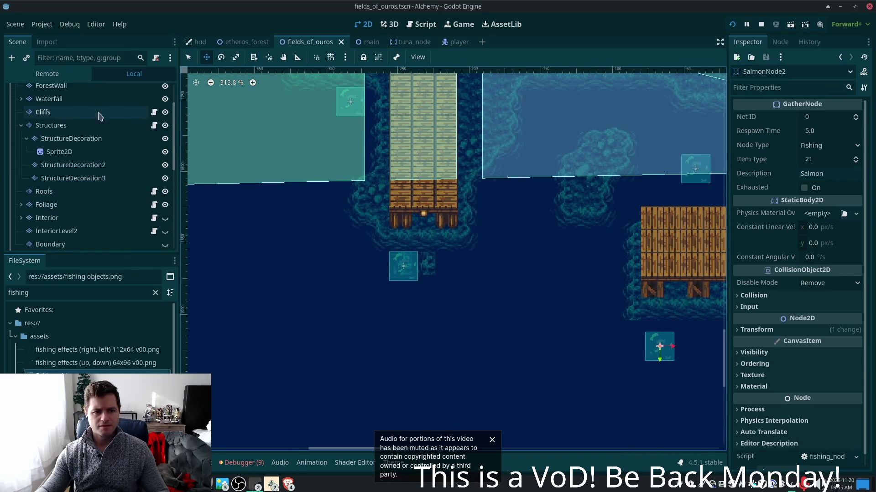
click(47, 118)
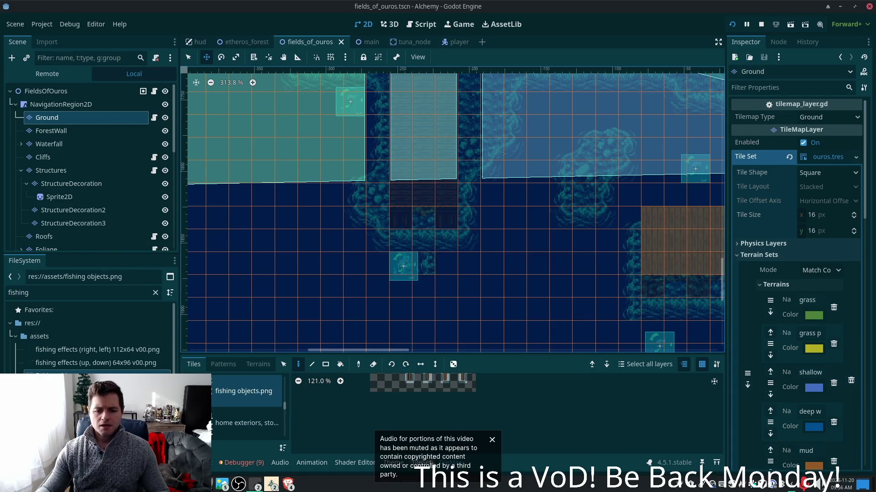
drag(284, 407, 285, 424)
click(262, 415)
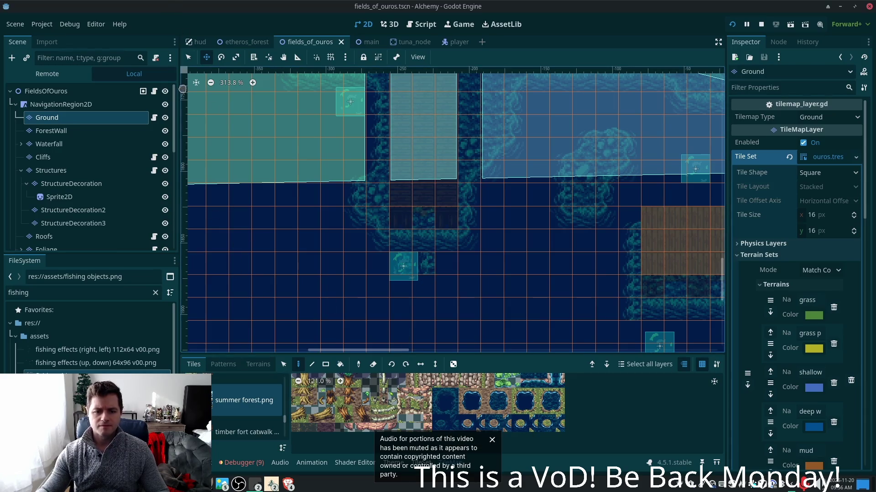
click(189, 58)
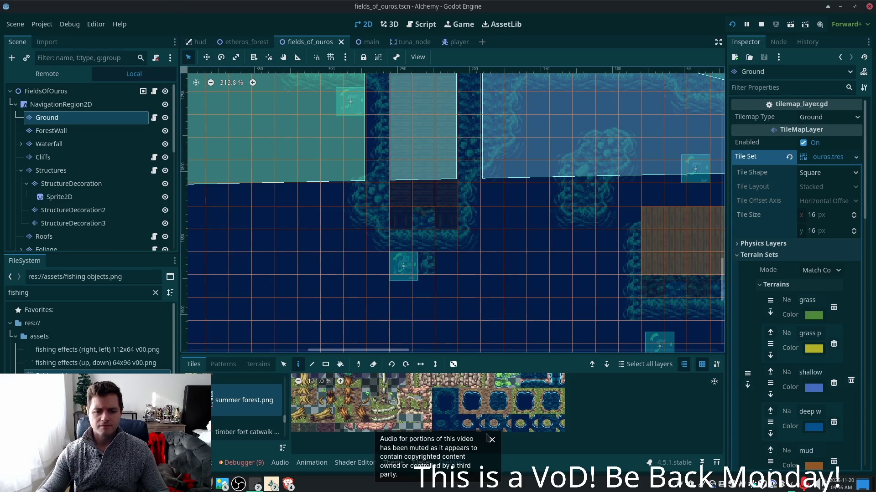
click(426, 266)
key(F5)
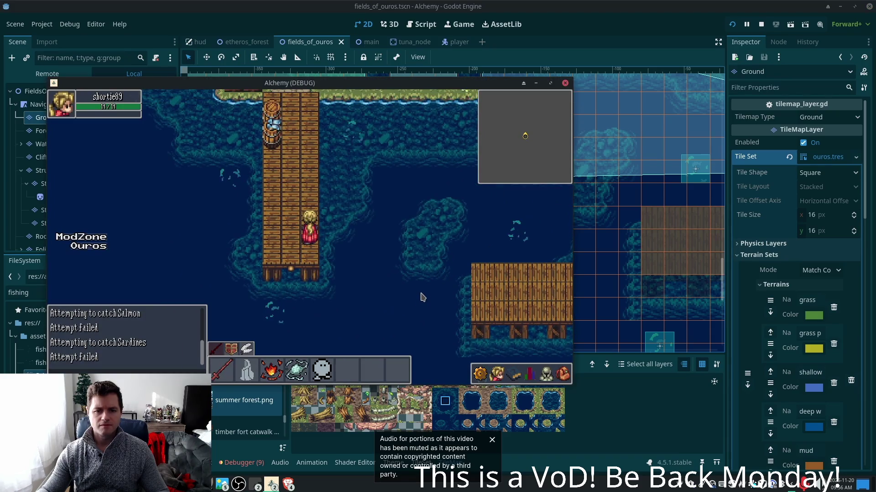
Walk the character over the shore onto the pier, then bring PokemonCommunityGame forward
key(Up)
key(Right)
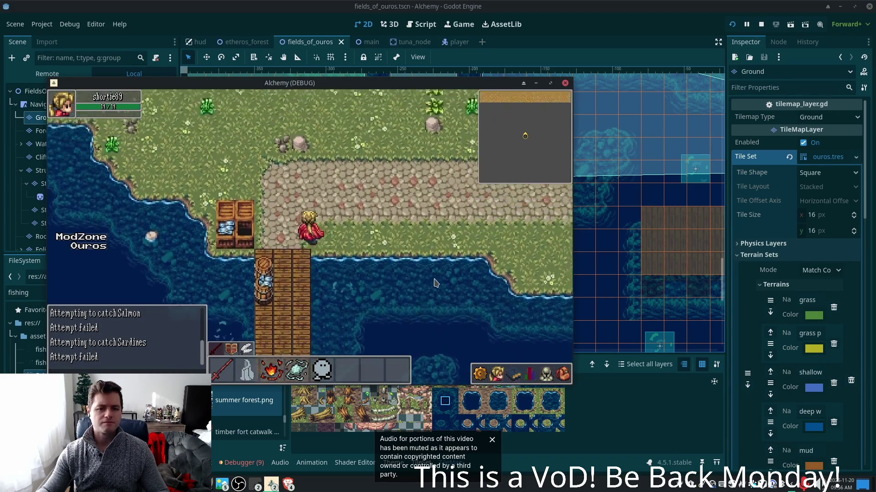
key(Left)
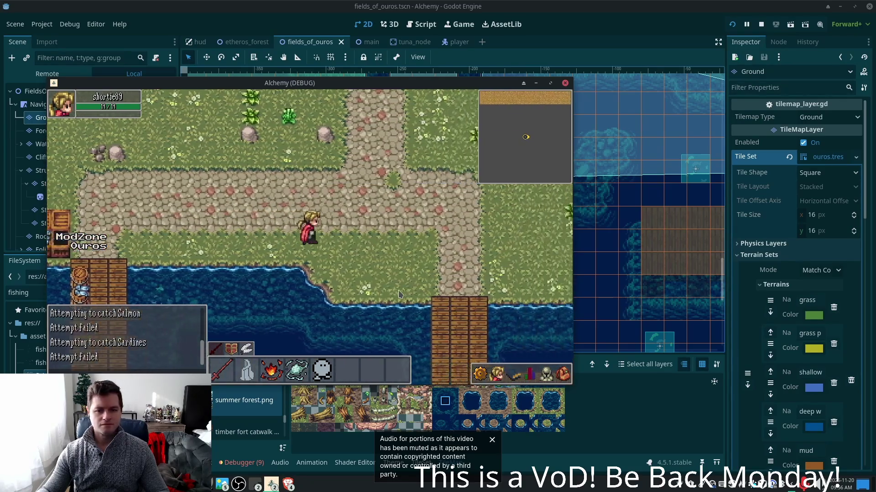
key(Down)
key(Down)
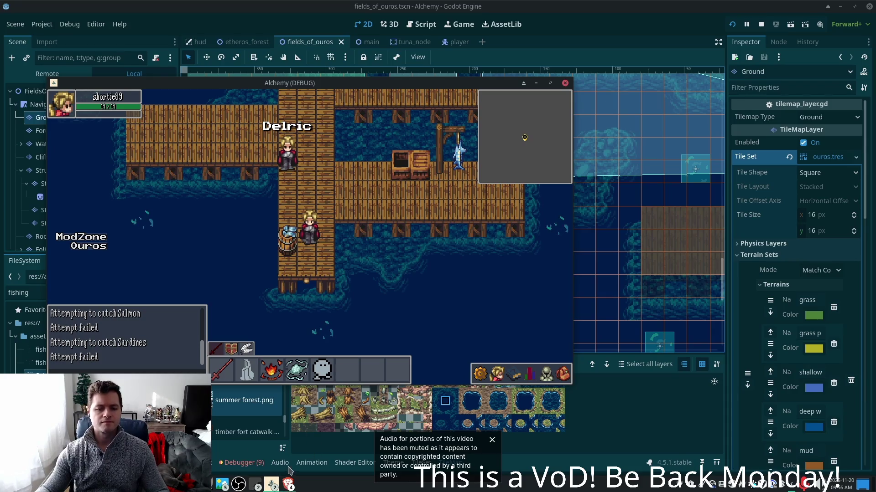
right_click(288, 484)
click(301, 450)
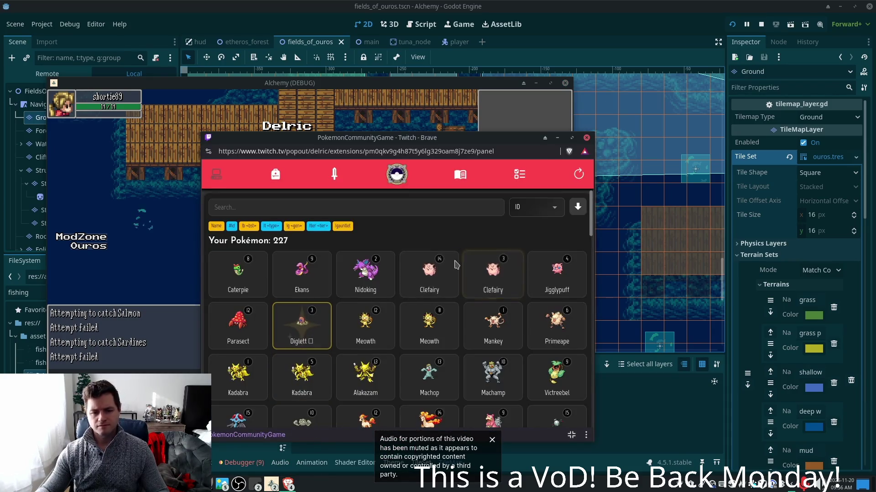
Open the item inventory and check the Dark Disc details without selling
scroll(417, 308, down, 3)
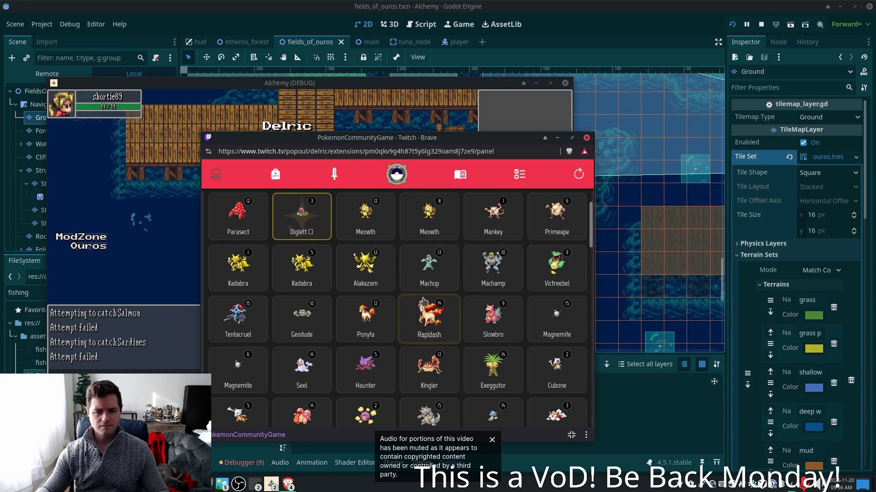
scroll(423, 301, up, 3)
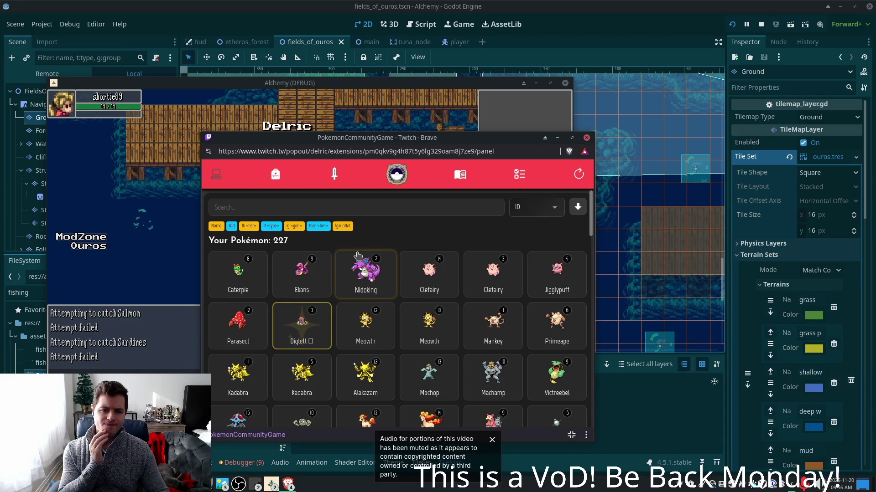
click(278, 175)
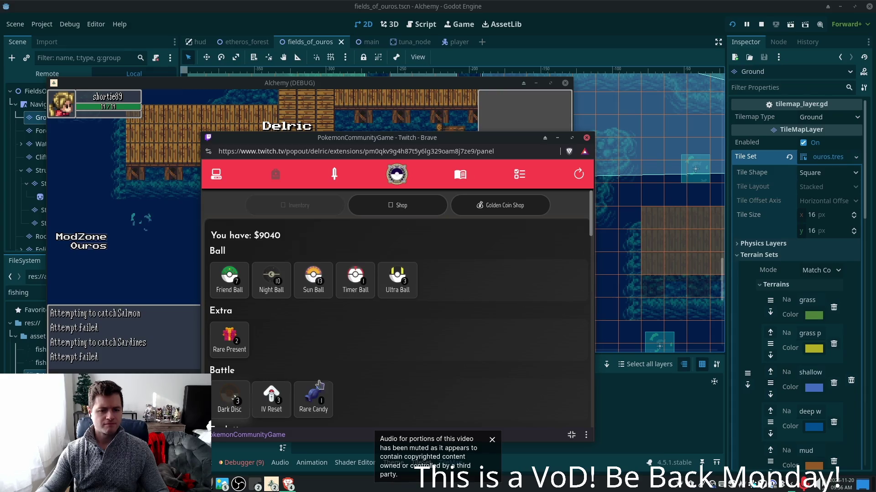
scroll(436, 345, down, 1)
click(229, 346)
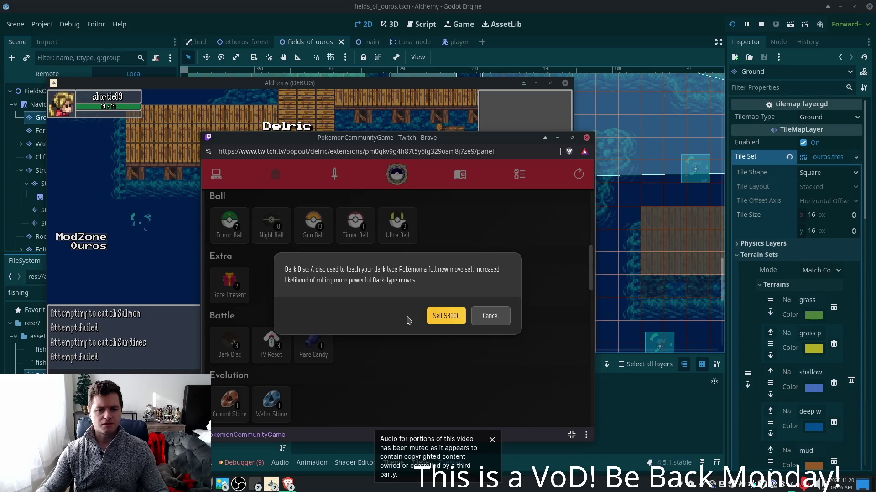
click(493, 316)
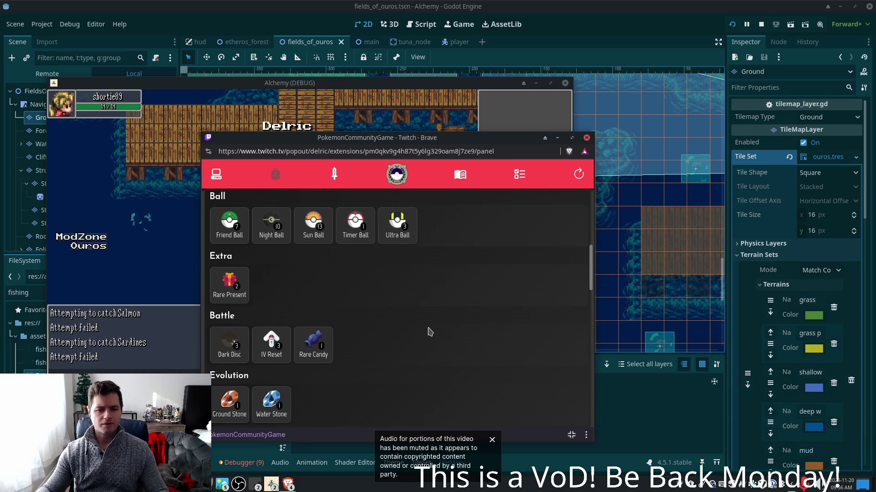
Check the IV Reset, Rare Candy and Mysterious Candy details, dismissing each unsold
scroll(429, 332, down, 1)
click(286, 289)
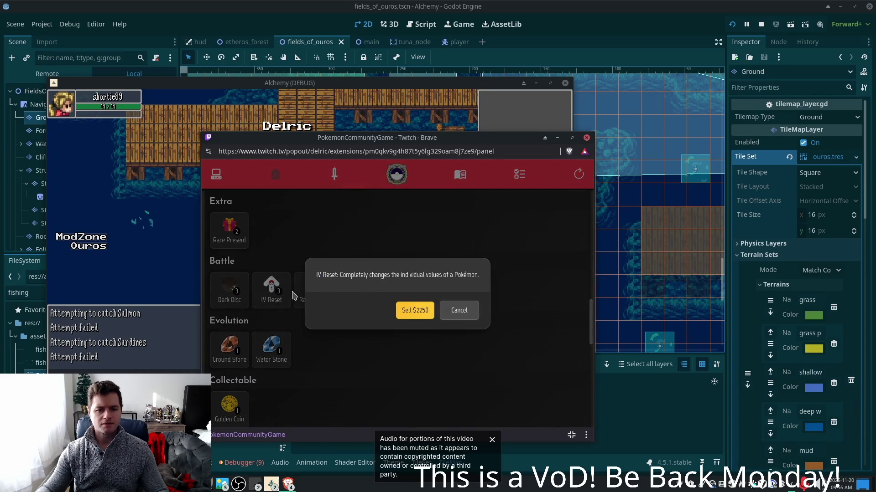
click(469, 315)
click(305, 288)
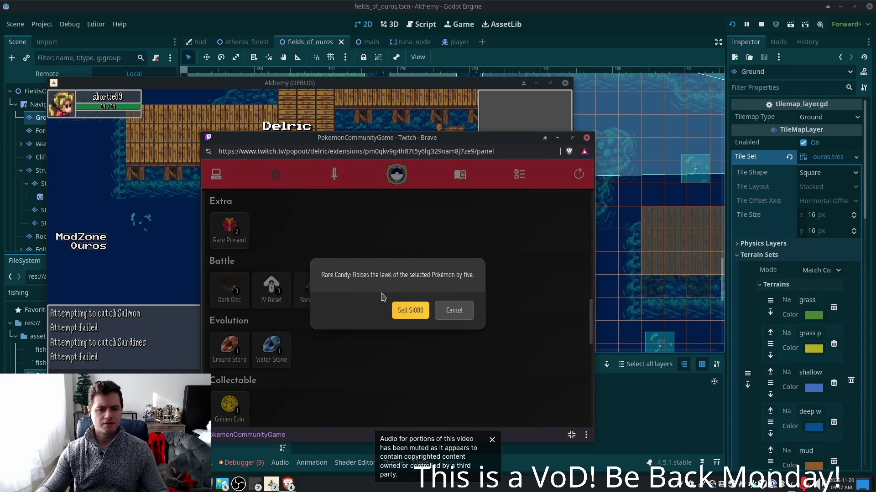
click(460, 313)
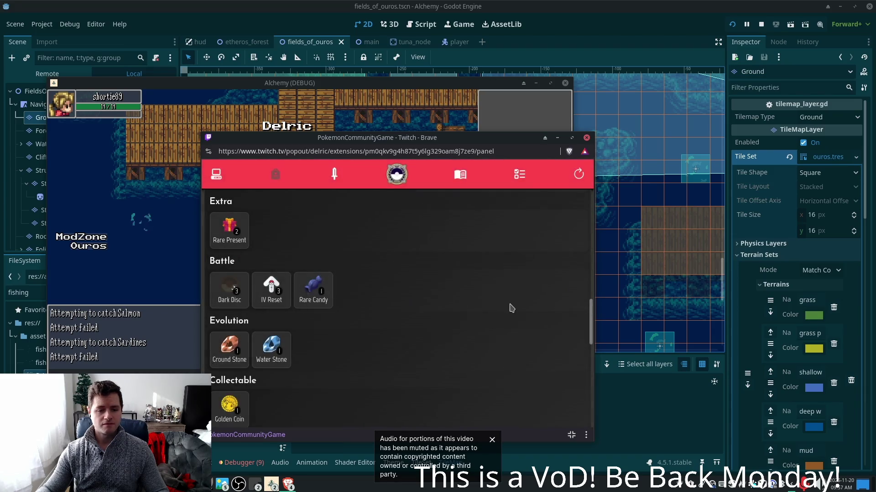
scroll(463, 306, down, 2)
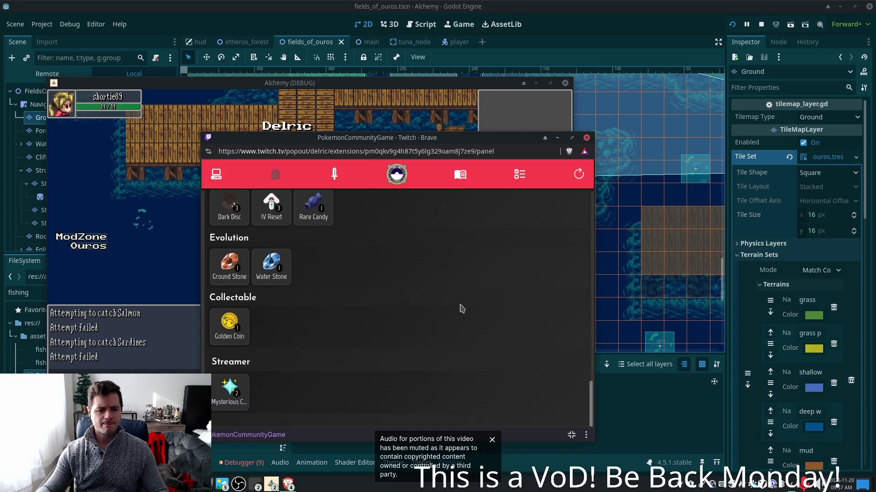
scroll(458, 308, up, 2)
scroll(452, 310, up, 3)
scroll(449, 311, down, 4)
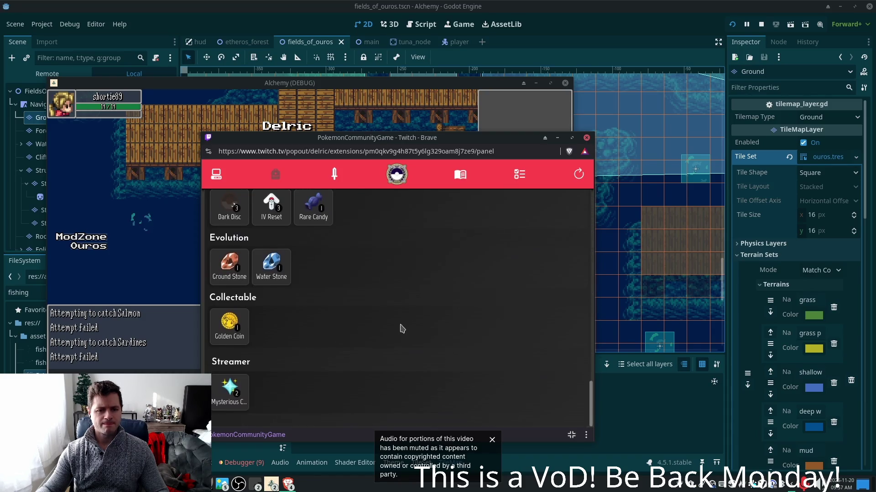
click(224, 390)
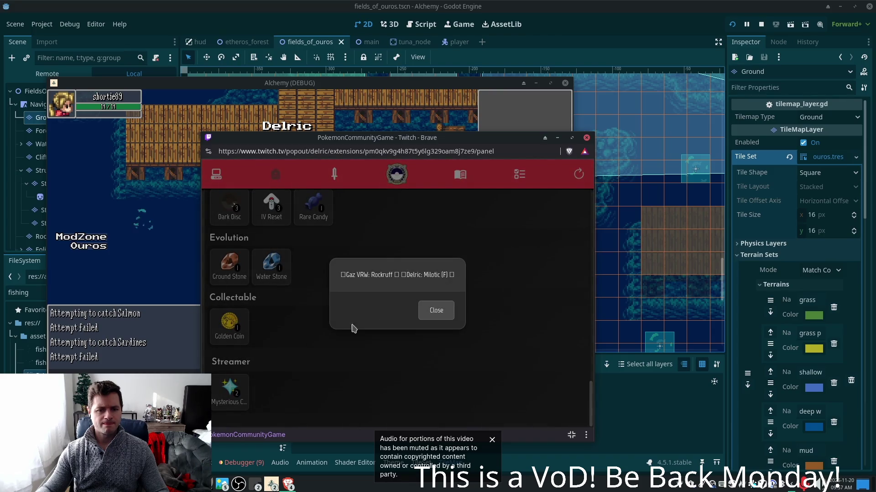
click(428, 311)
scroll(413, 312, up, 4)
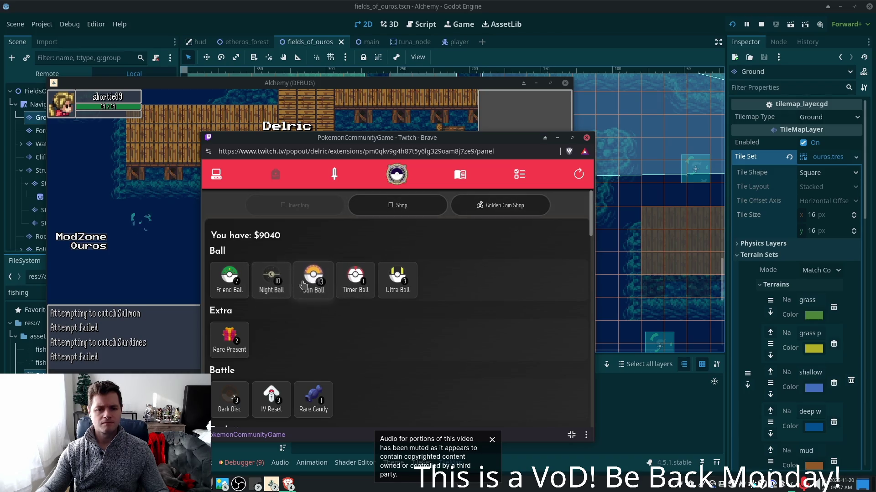
Dismiss the Friend Ball details and switch to the Pokémon collection grid
click(236, 283)
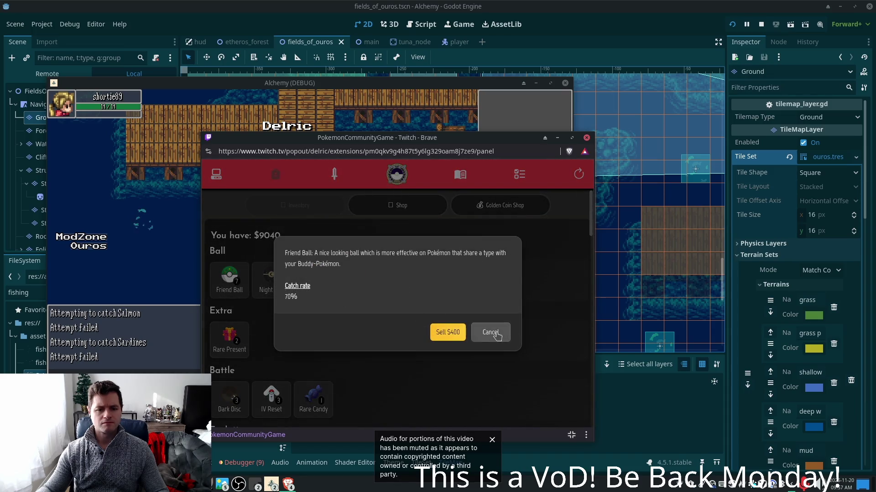
click(496, 336)
click(216, 174)
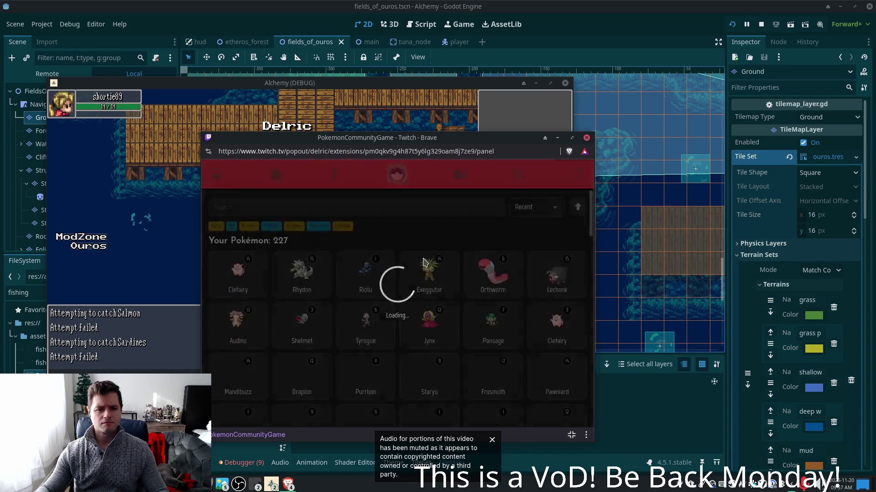
scroll(587, 241, down, 1)
drag(591, 236, 572, 424)
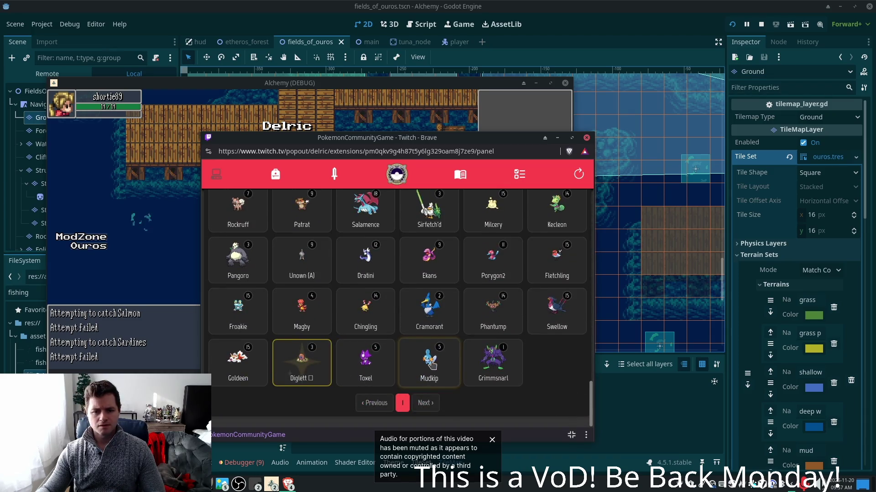
scroll(409, 354, up, 2)
scroll(544, 353, down, 1)
mouse_move(592, 396)
mouse_down()
mouse_move(591, 214)
mouse_move(590, 278)
mouse_move(590, 233)
mouse_up()
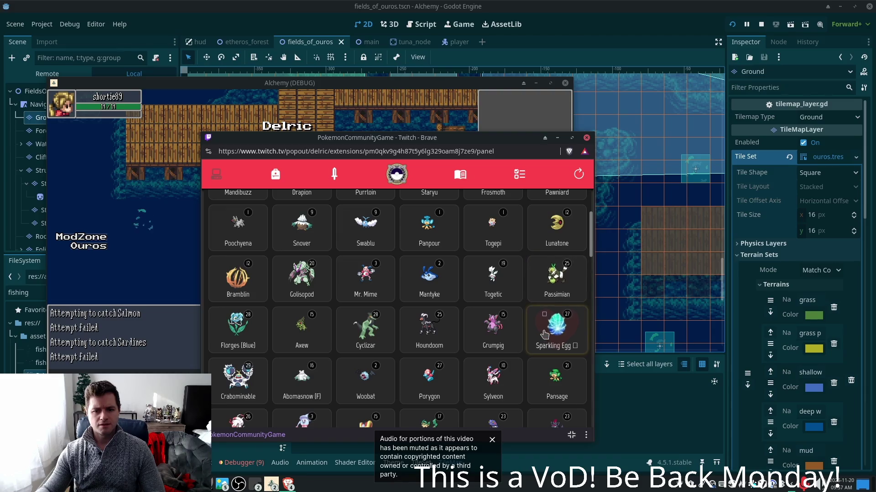
Read the Sparkling Egg's details, then close them
click(544, 334)
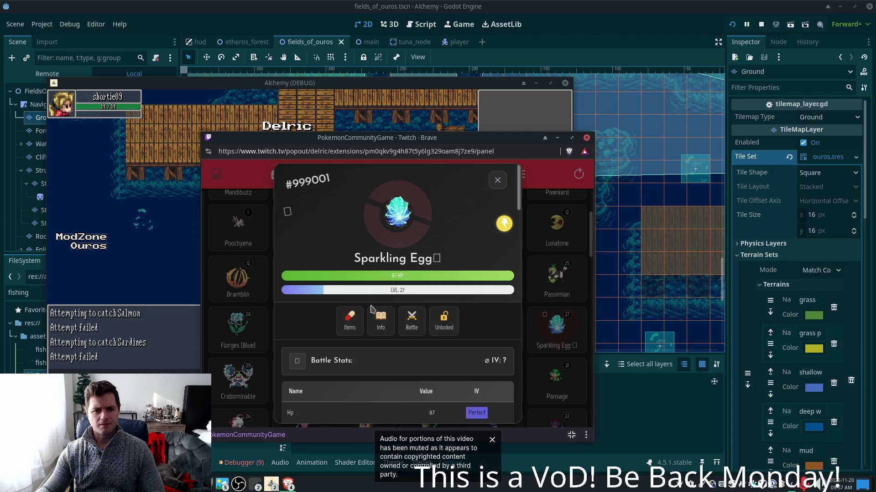
scroll(370, 310, down, 3)
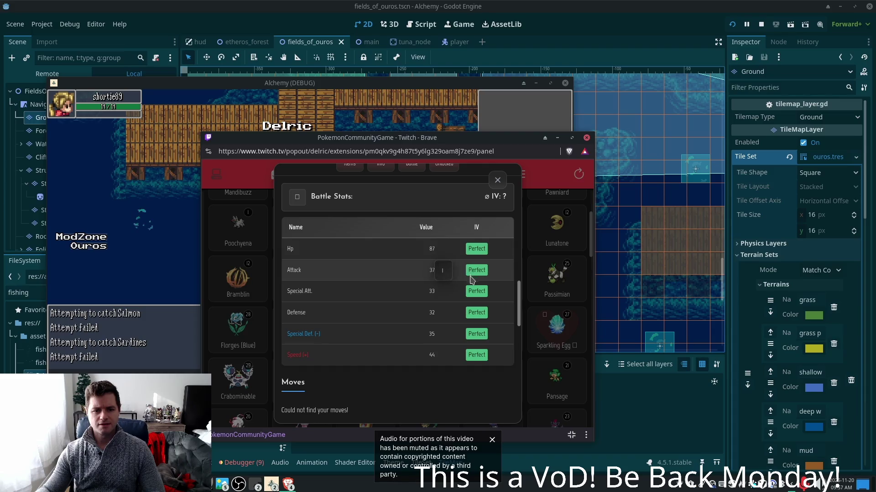
scroll(470, 338, down, 3)
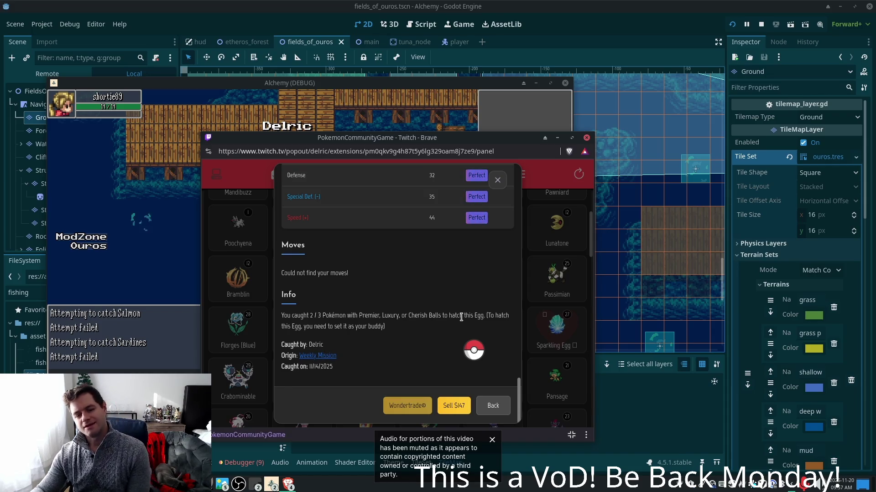
scroll(433, 323, up, 5)
click(498, 182)
Scroll down the grid and open the level 18 Salamence's details
drag(592, 242, 573, 335)
scroll(573, 335, down, 6)
scroll(566, 388, down, 3)
click(376, 325)
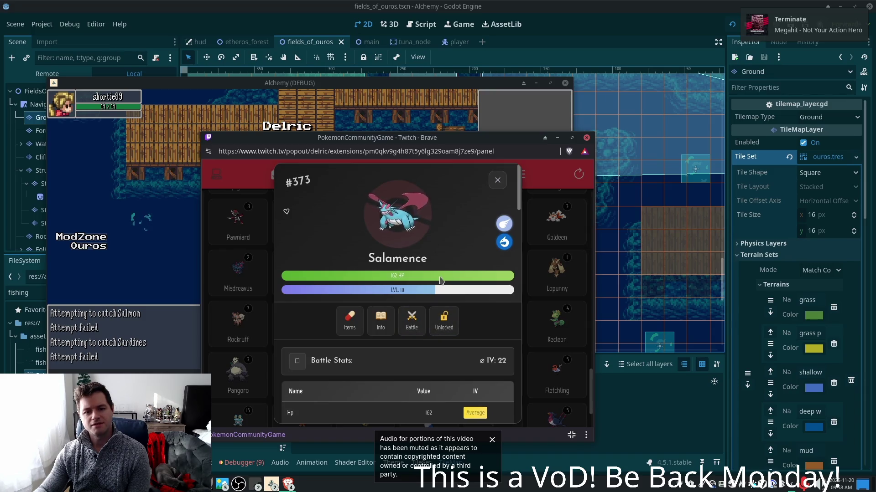
scroll(445, 294, down, 3)
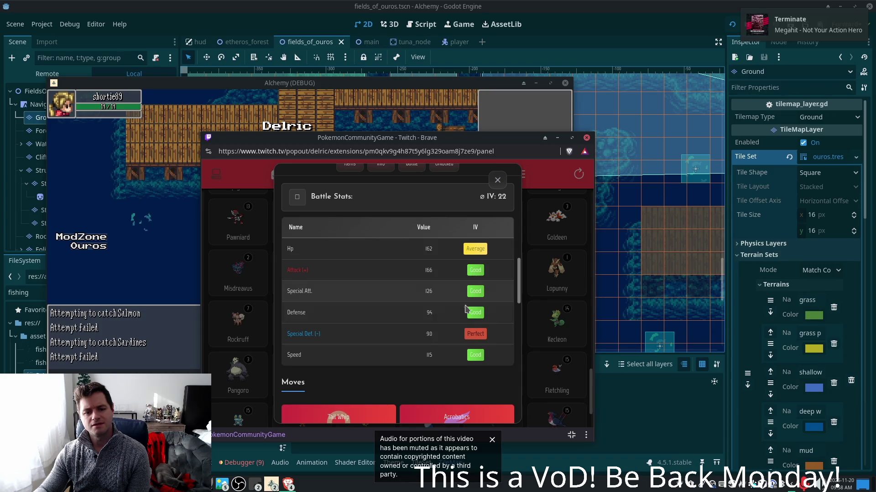
scroll(468, 296, down, 4)
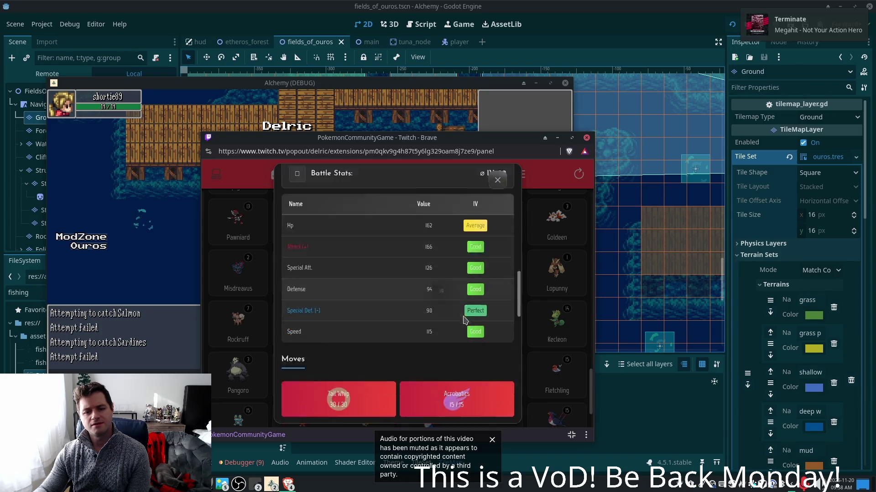
scroll(464, 317, up, 6)
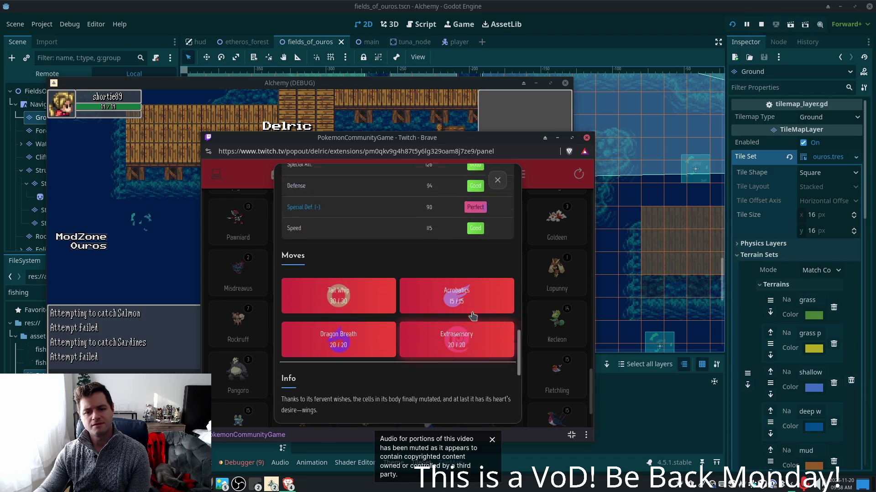
click(287, 211)
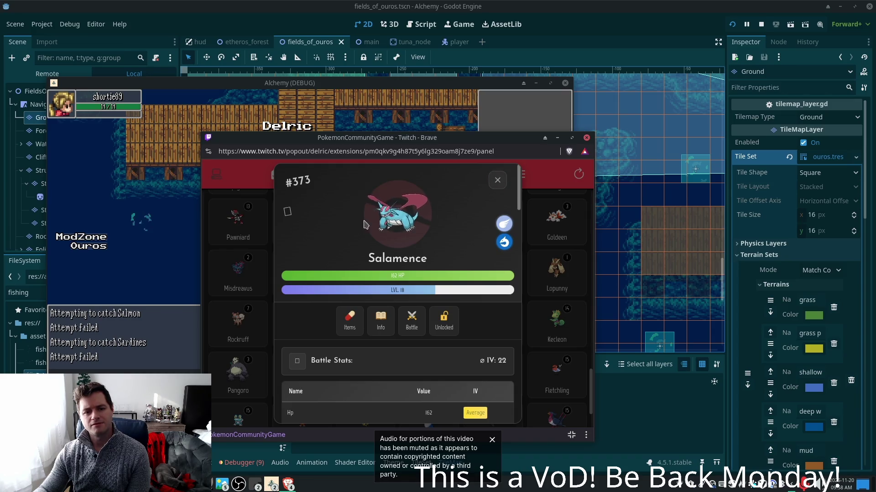
click(497, 180)
scroll(544, 308, down, 3)
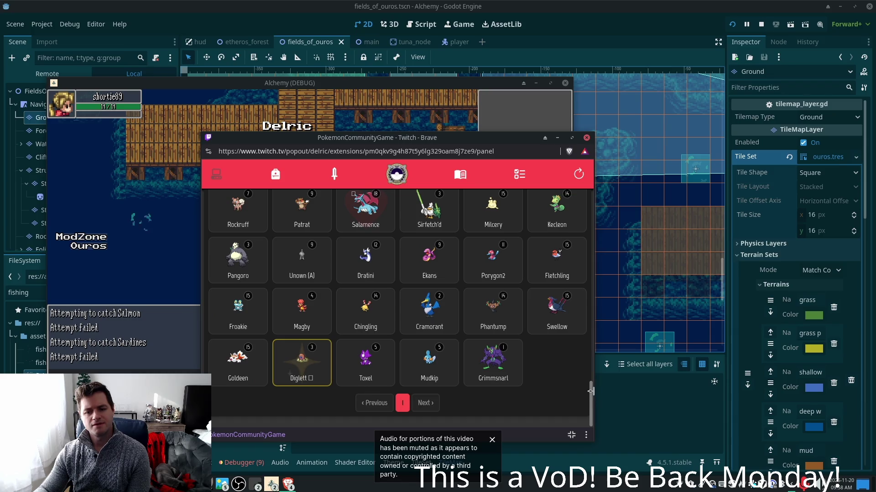
drag(590, 391, 591, 199)
click(302, 262)
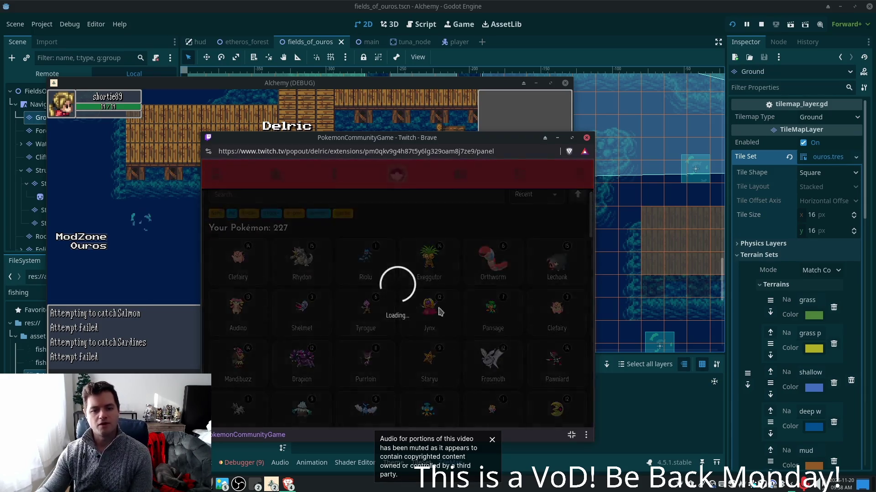
scroll(435, 310, down, 3)
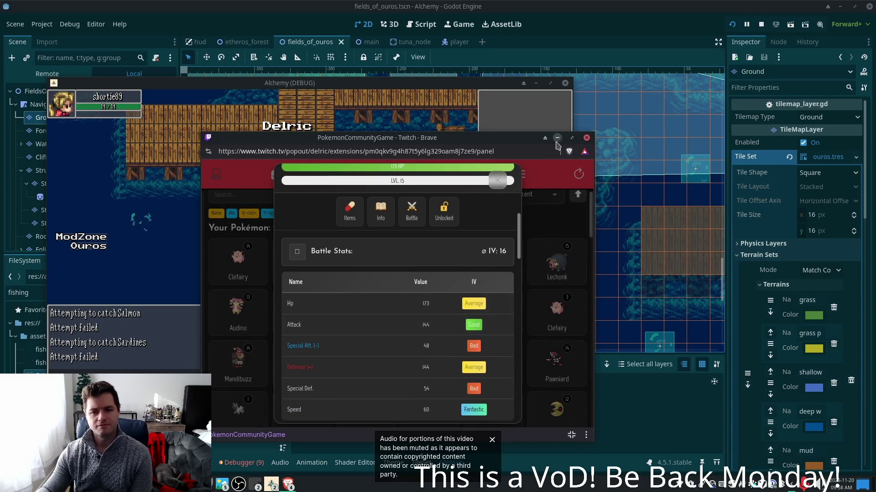
click(497, 181)
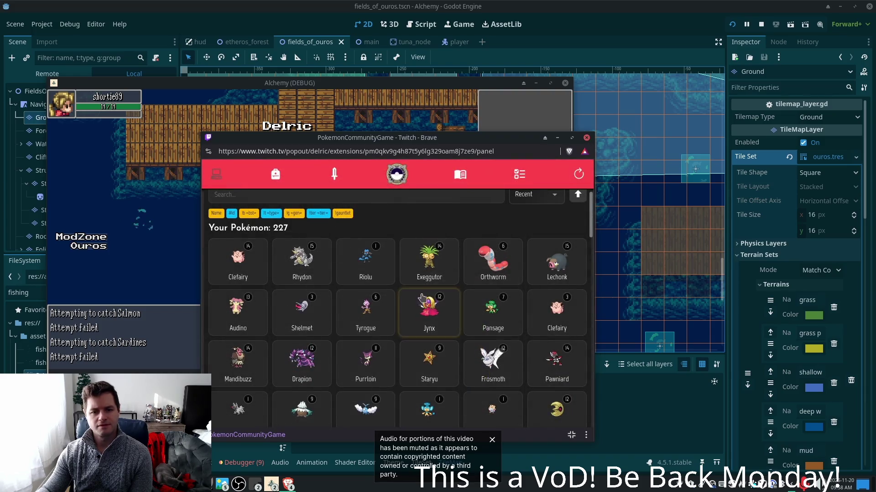
click(429, 260)
scroll(438, 300, down, 1)
scroll(438, 299, down, 3)
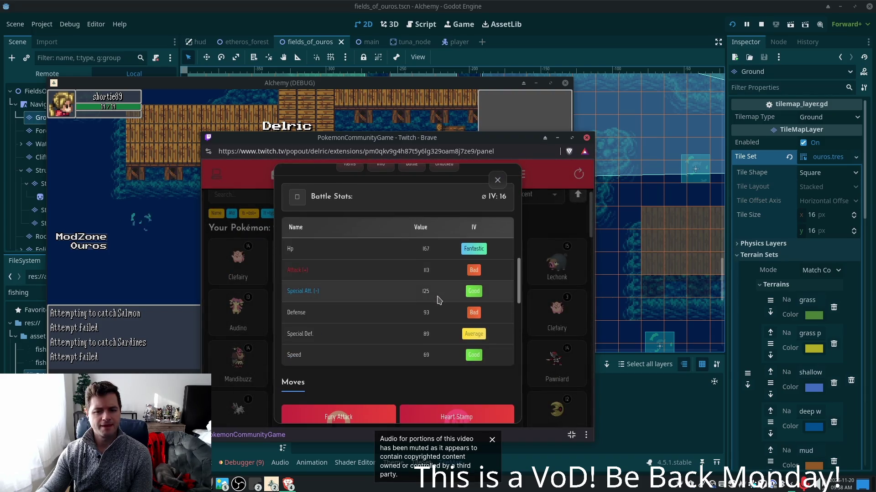
click(497, 180)
click(342, 290)
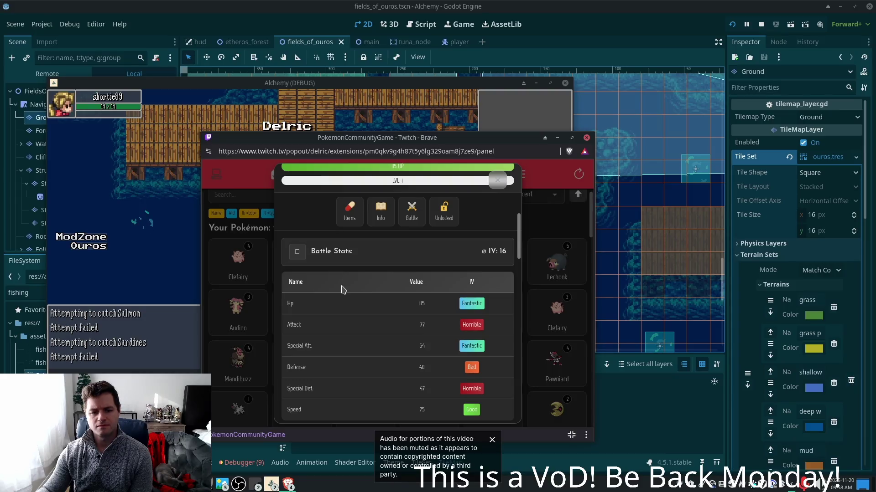
scroll(343, 290, down, 3)
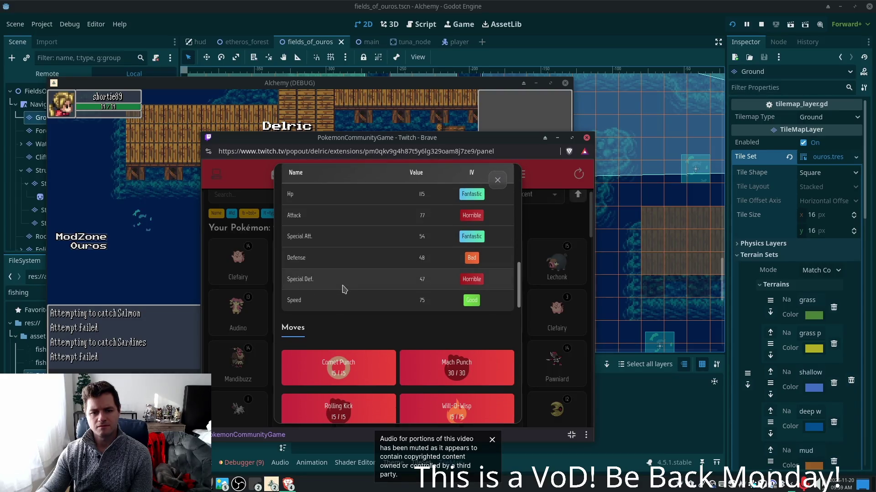
scroll(344, 289, down, 5)
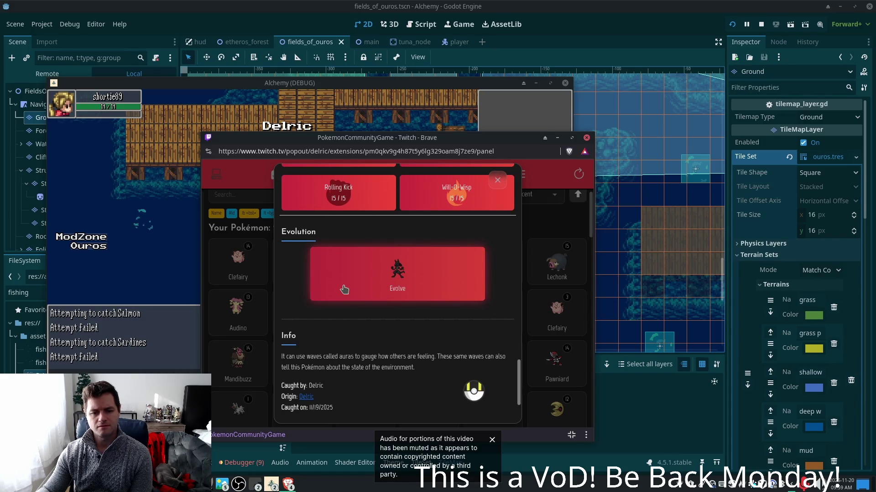
scroll(344, 289, up, 1)
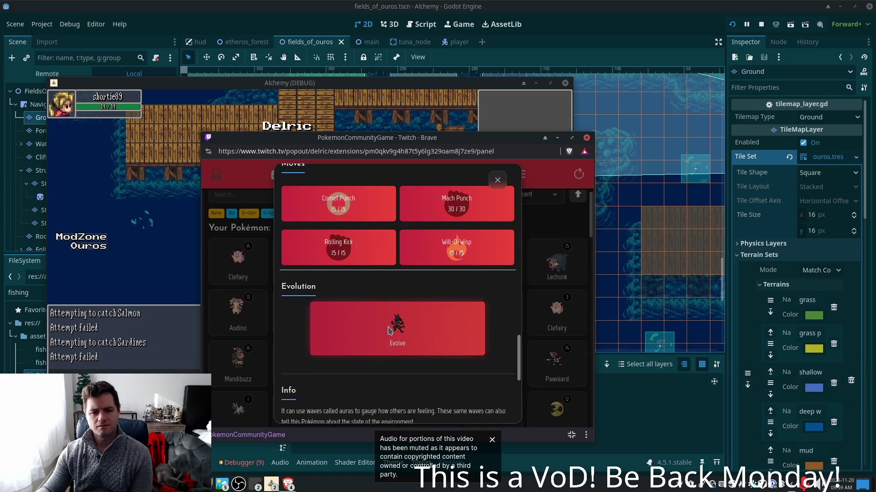
click(372, 326)
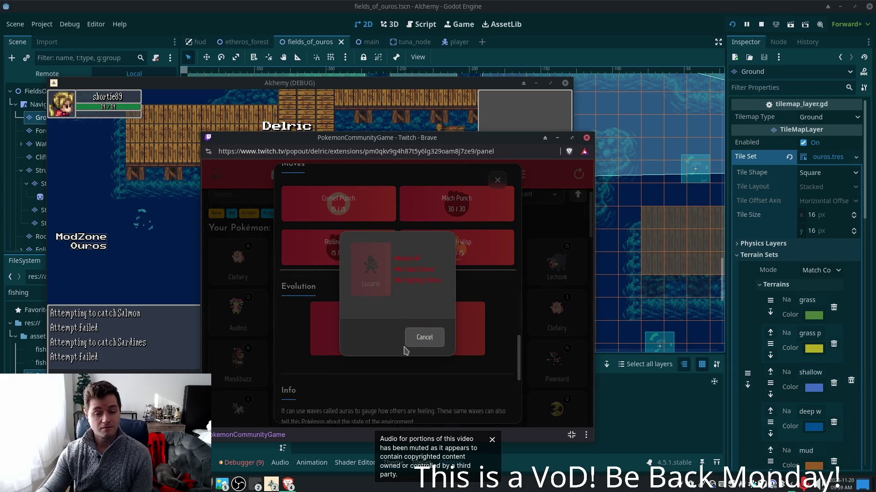
click(420, 338)
click(497, 180)
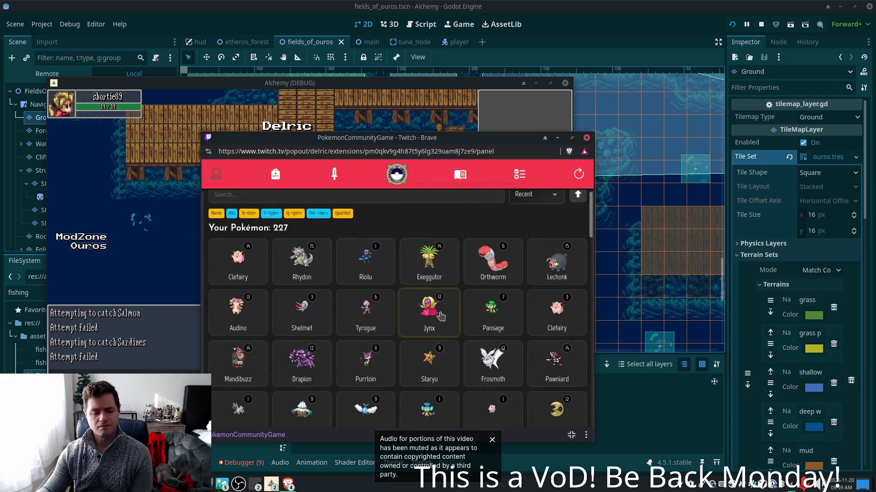
scroll(400, 329, down, 2)
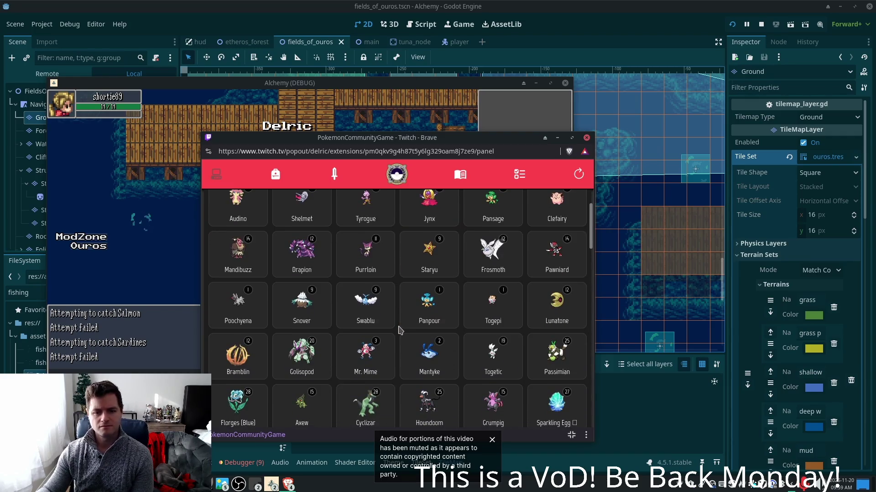
scroll(399, 329, down, 4)
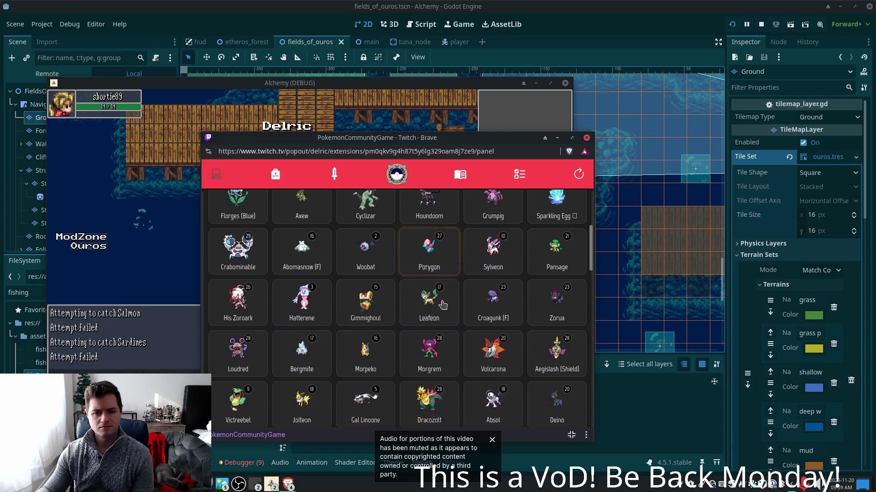
scroll(590, 265, down, 1)
scroll(590, 269, down, 3)
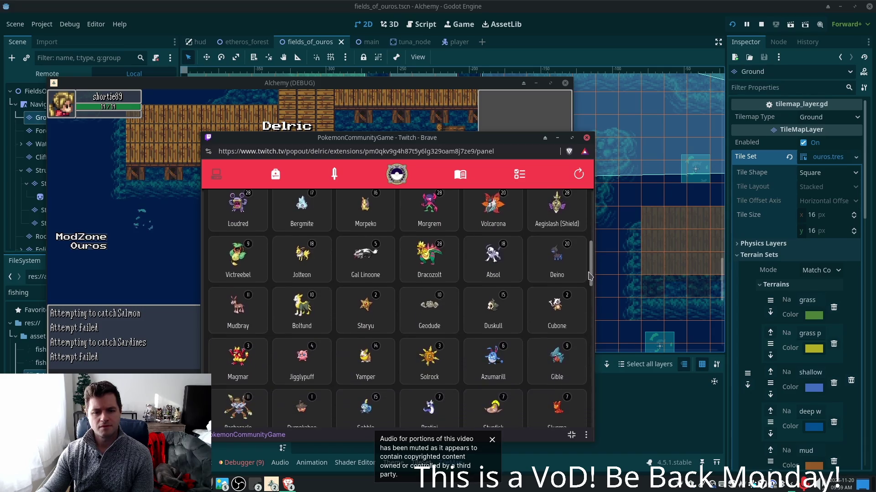
scroll(590, 280, down, 1)
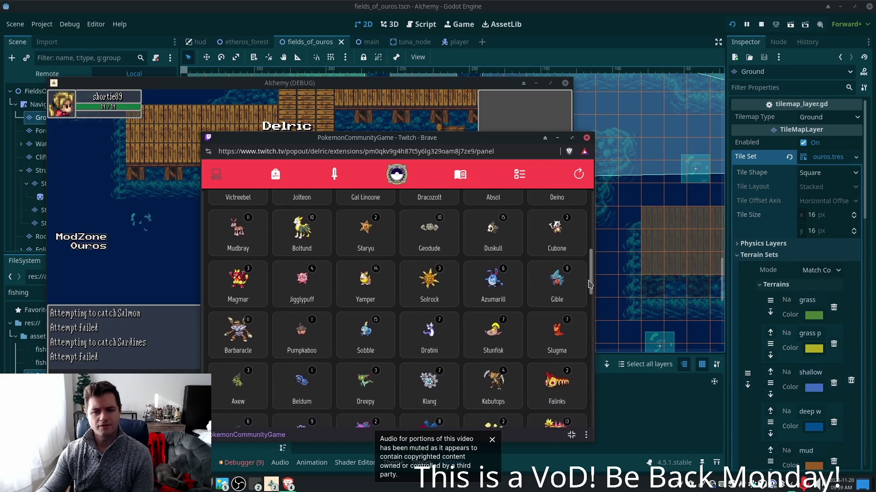
click(584, 284)
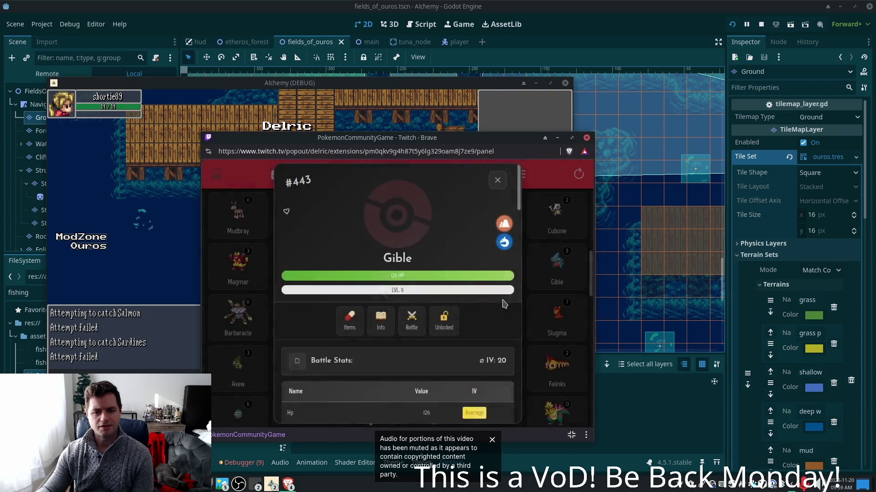
scroll(478, 311, down, 1)
scroll(477, 311, down, 2)
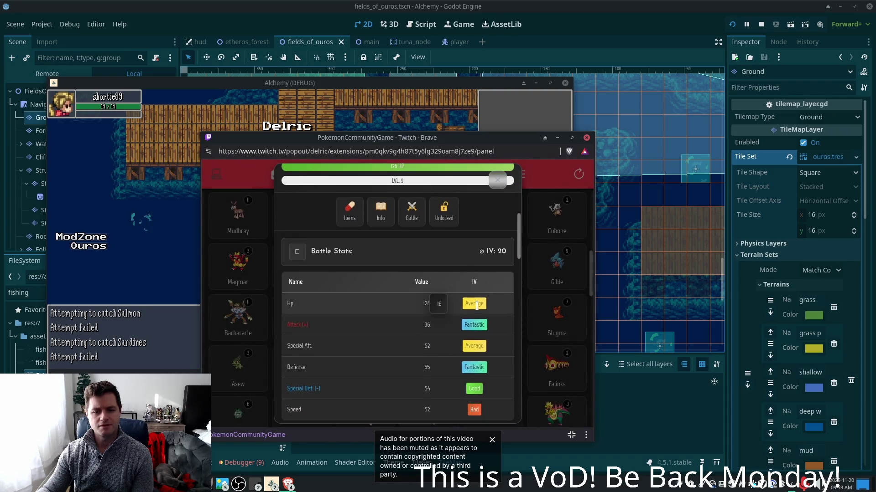
scroll(477, 305, down, 2)
click(497, 181)
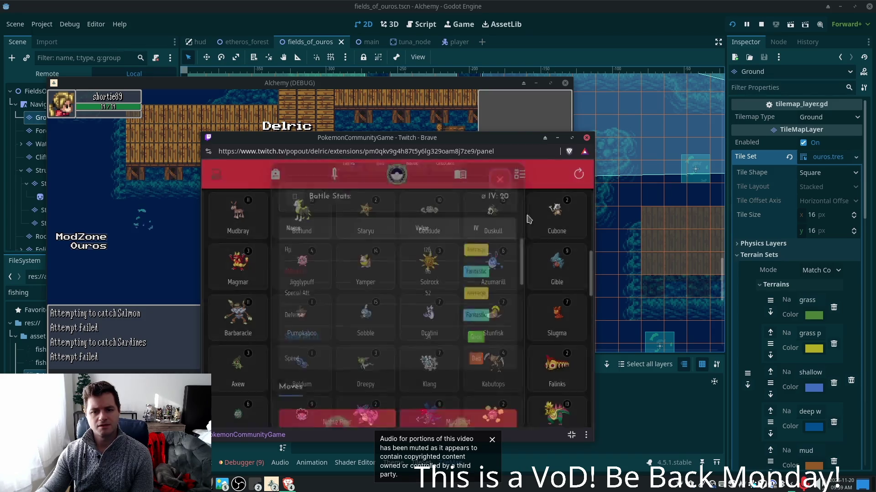
drag(592, 286, 592, 335)
click(497, 294)
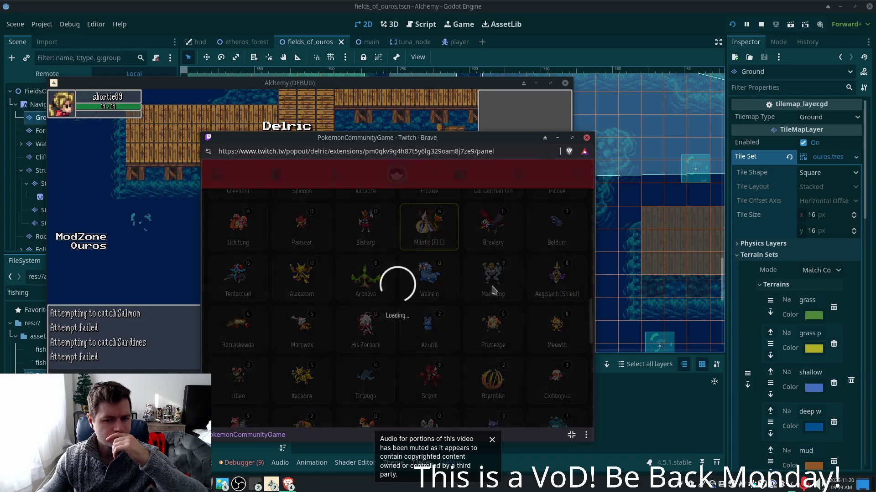
Close Machamp's stats and check Mudkip's stats
scroll(501, 294, down, 4)
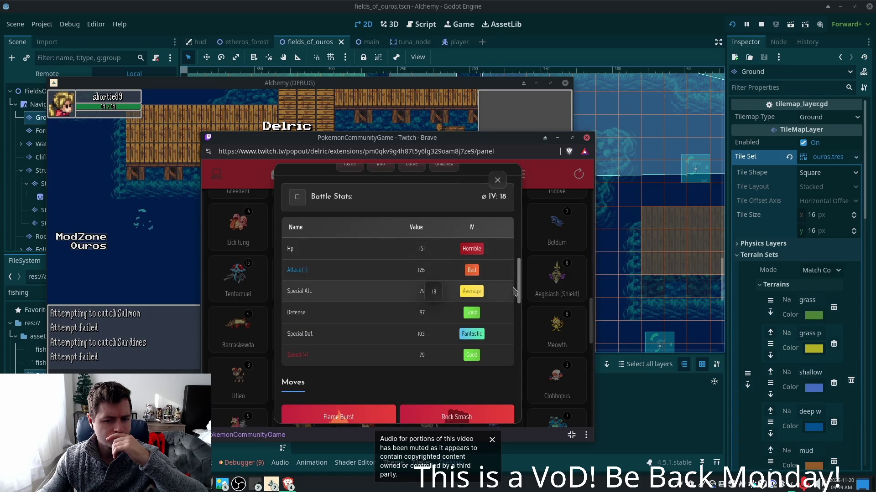
click(566, 283)
mouse_move(592, 310)
mouse_down()
mouse_move(591, 370)
mouse_move(576, 414)
mouse_up()
click(426, 360)
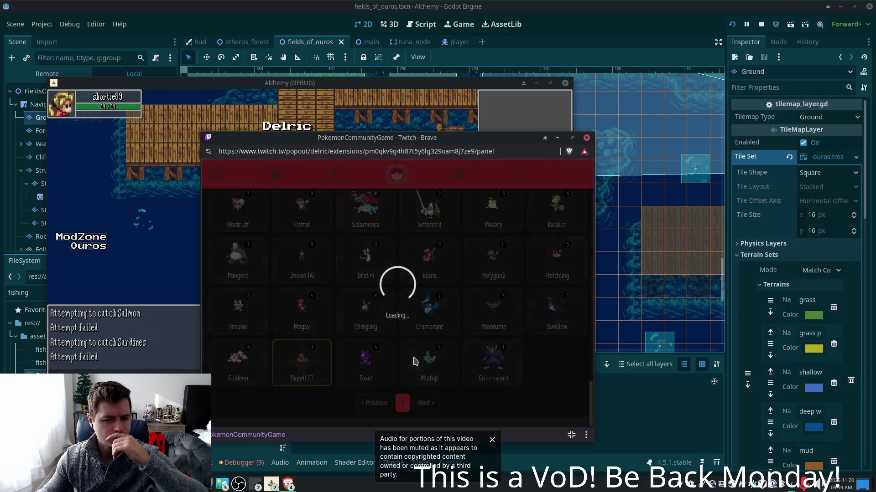
click(582, 375)
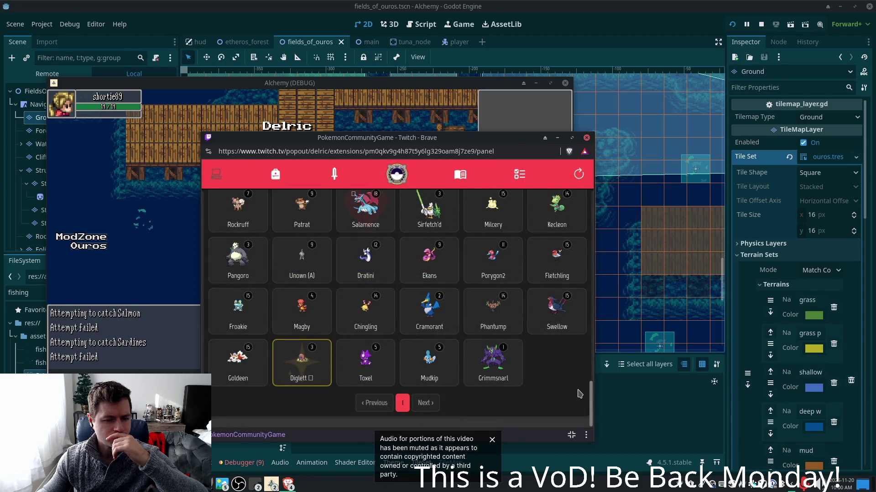
Check Diglett's stats, then open the collection's sort choices at the top
click(302, 363)
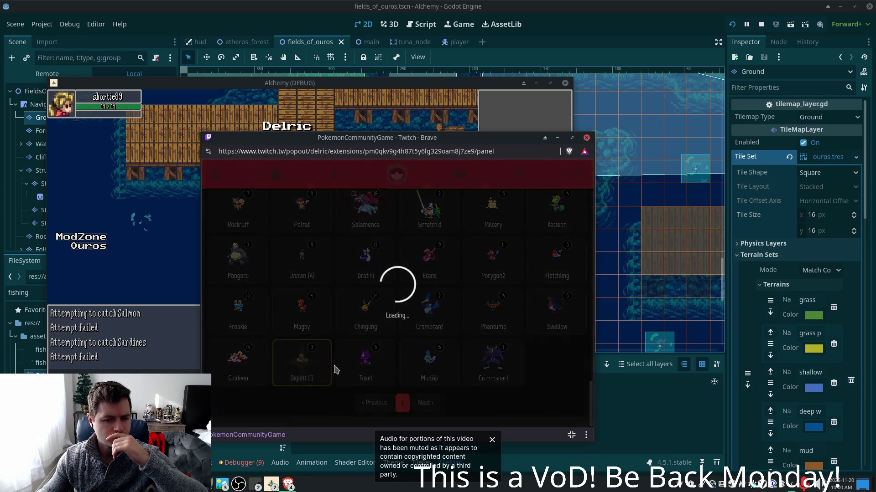
scroll(453, 379, down, 5)
click(543, 365)
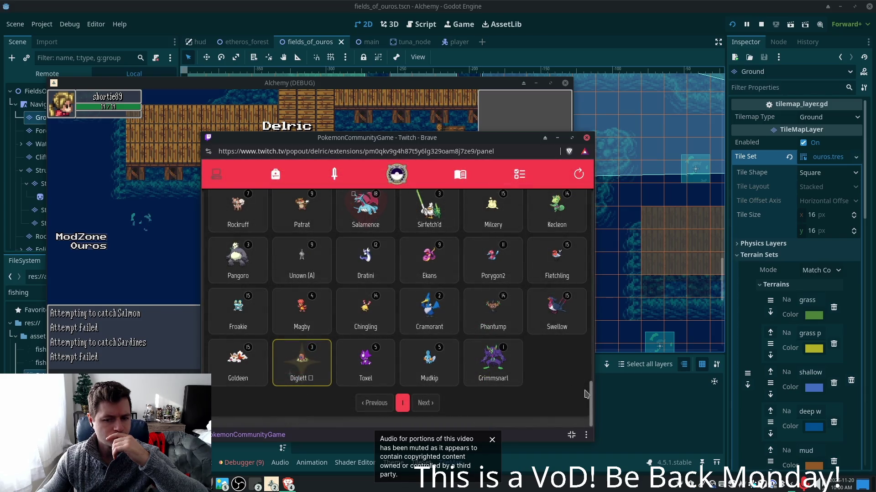
scroll(593, 395, up, 10)
click(536, 207)
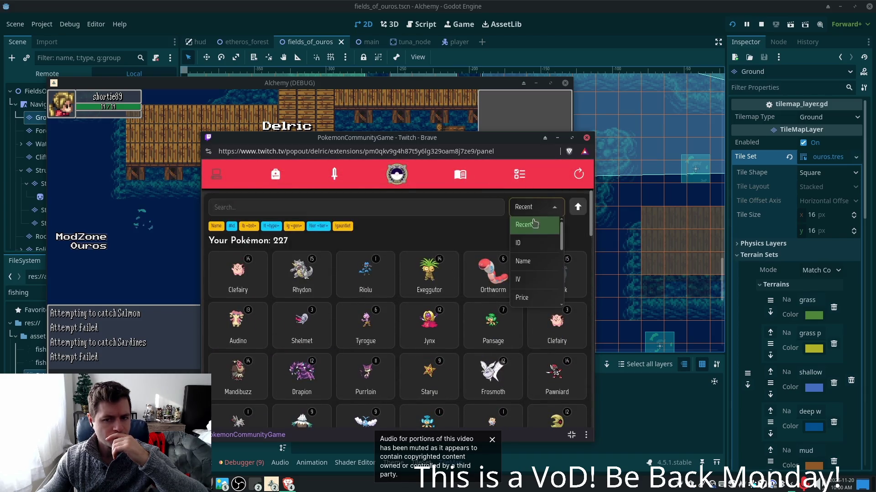
Sort the Pokémon collection by ID and glance at the level 12 Dratini's details
click(531, 243)
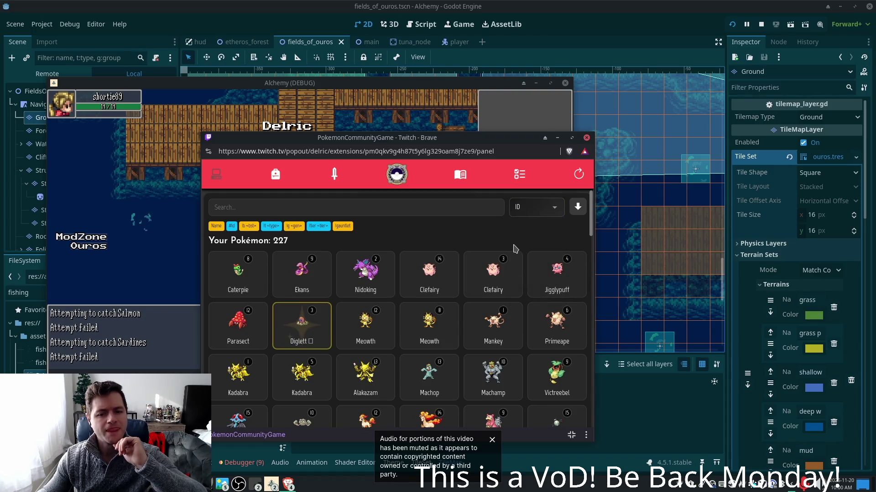
scroll(552, 242, down, 1)
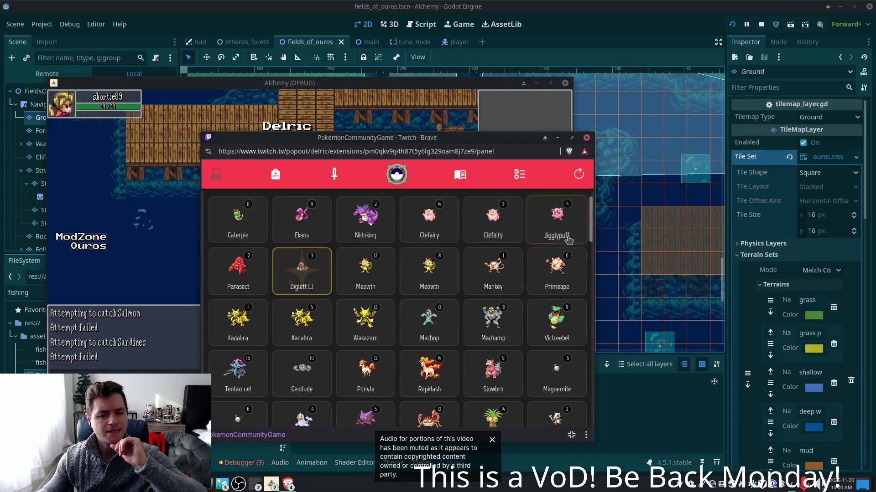
scroll(590, 236, down, 3)
drag(590, 236, 591, 253)
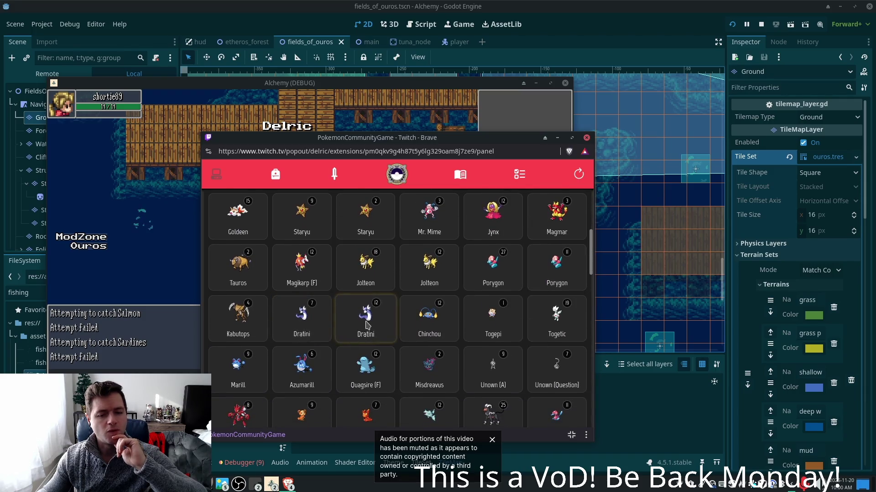
click(367, 325)
key(Escape)
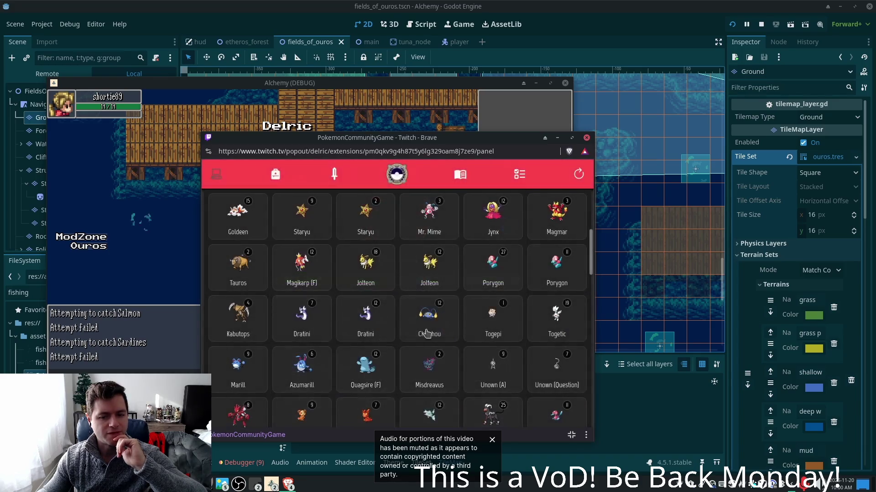
Cancel the level 7 Dratini's evolution into Dragonair, then open Milotic's details
click(329, 319)
scroll(416, 328, down, 1)
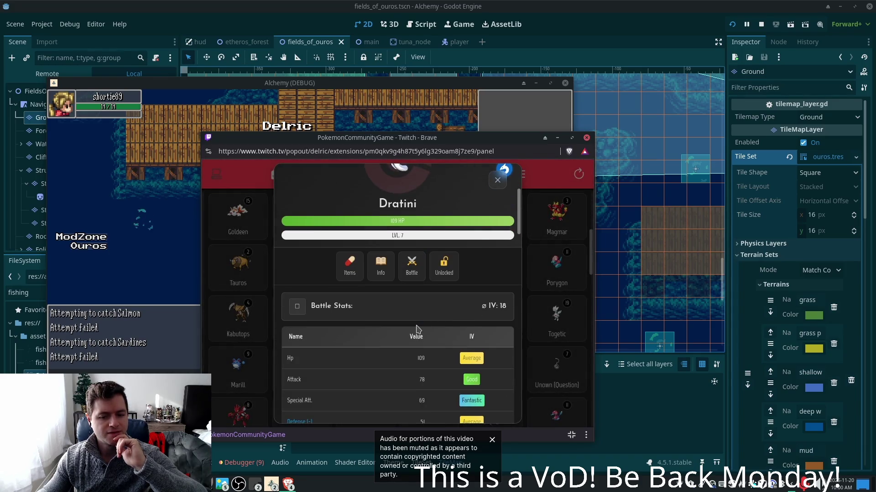
scroll(417, 328, down, 5)
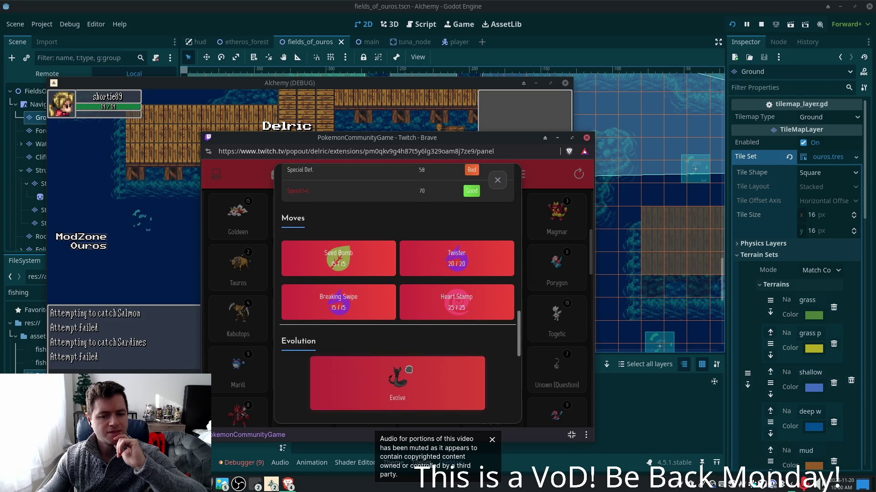
click(395, 389)
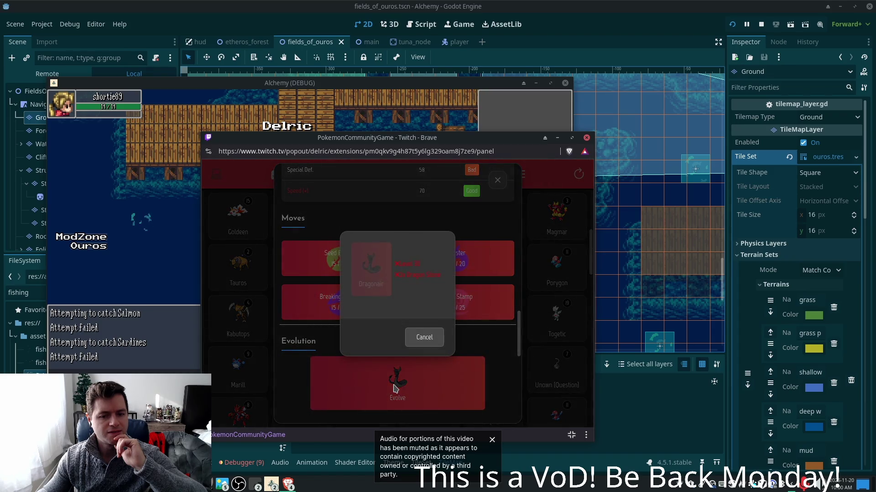
click(424, 338)
click(542, 345)
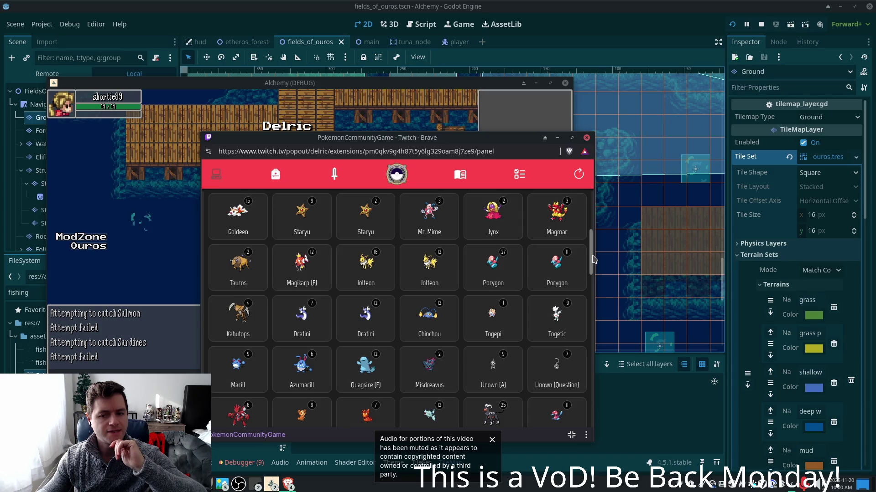
drag(592, 270, 593, 293)
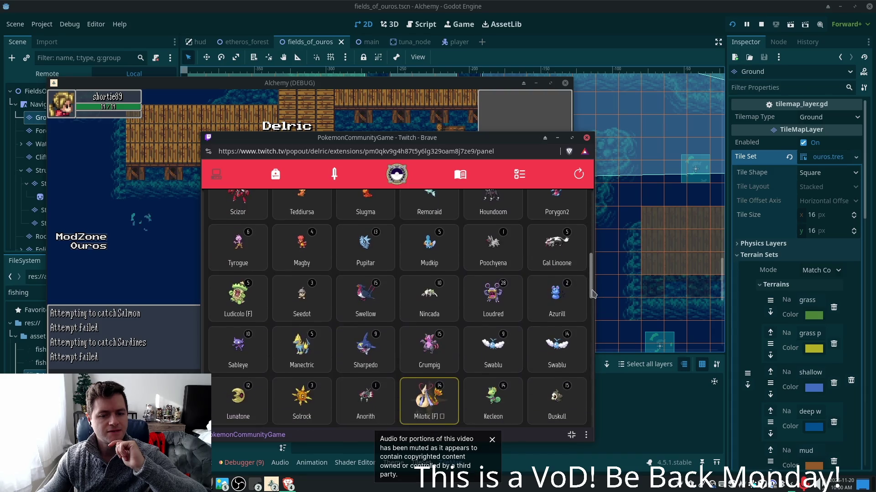
click(429, 398)
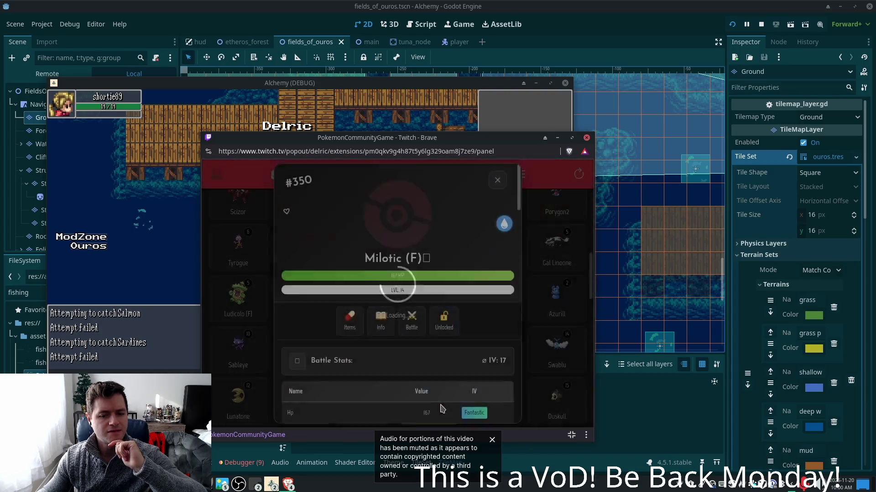
Close Milotic's details, scroll the collection back to the top, and switch to the item shop
scroll(440, 367, down, 5)
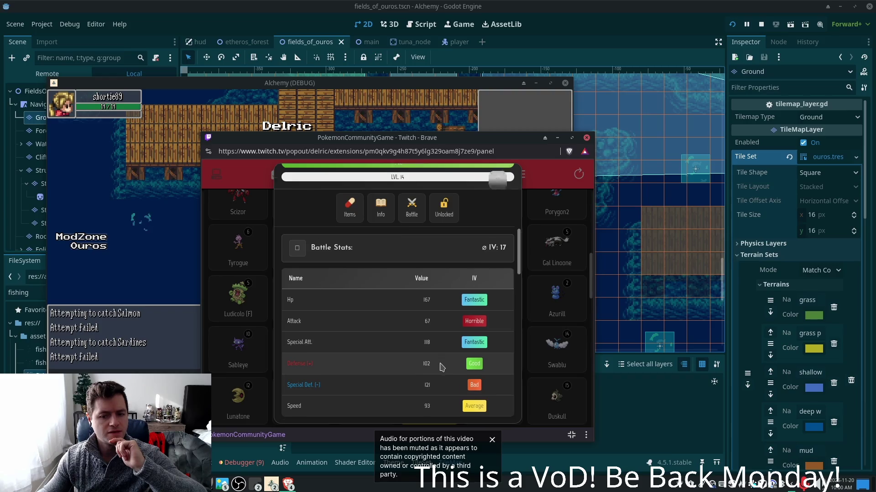
click(576, 330)
drag(591, 295, 588, 312)
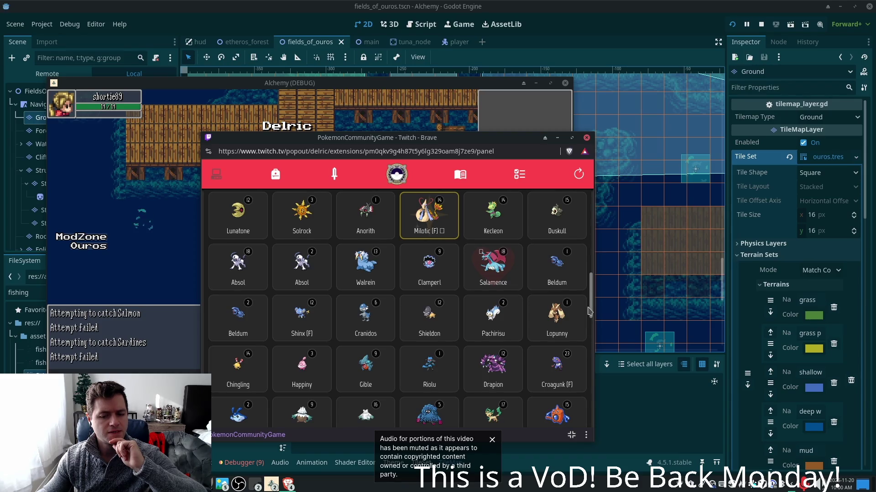
scroll(461, 256, up, 10)
scroll(461, 255, down, 4)
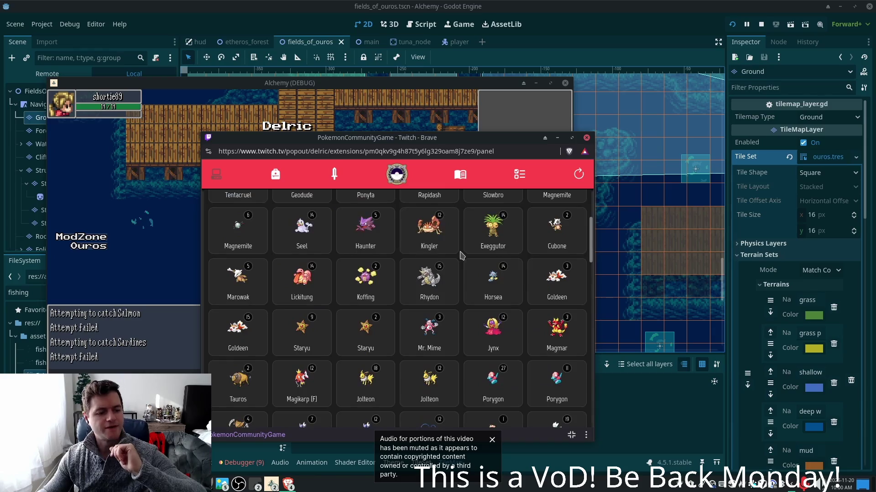
scroll(461, 256, up, 5)
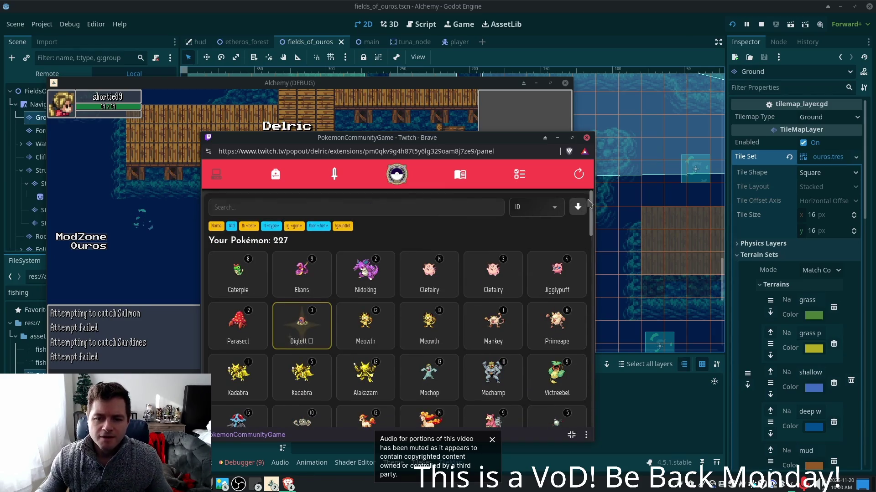
click(277, 176)
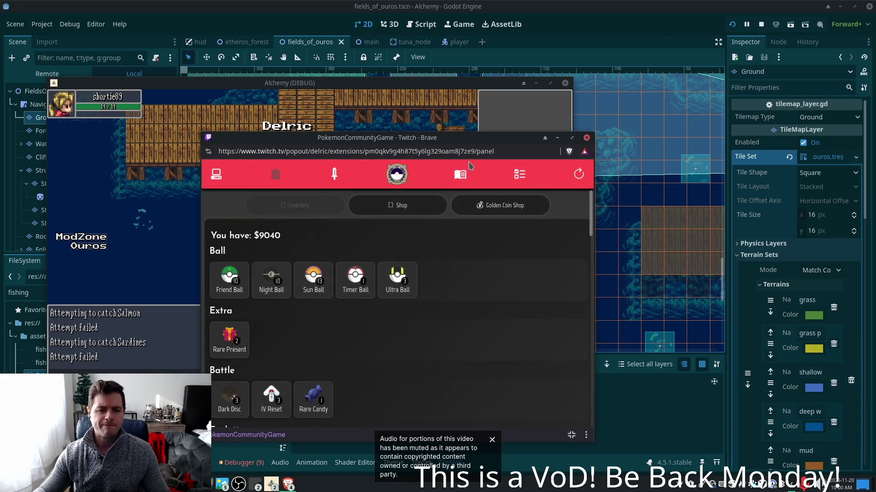
Check the Night Ball and Sun Ball sell prices without selling, then return to Godot
click(271, 279)
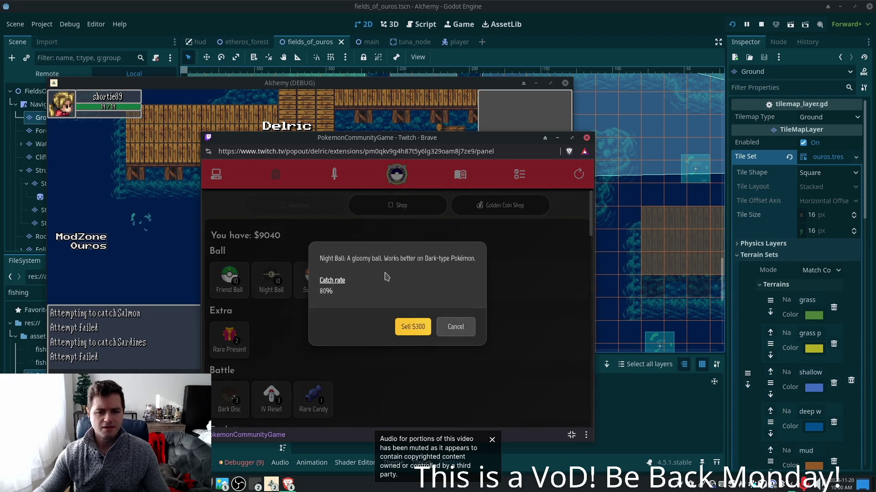
click(455, 327)
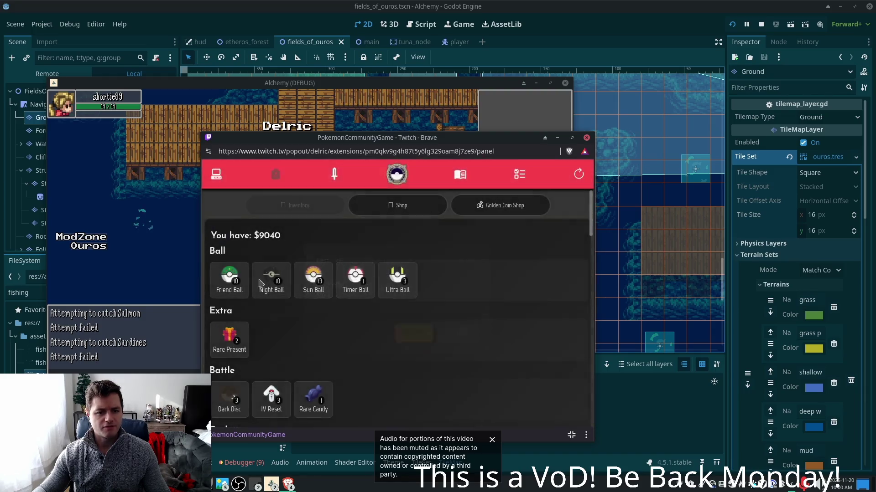
click(321, 286)
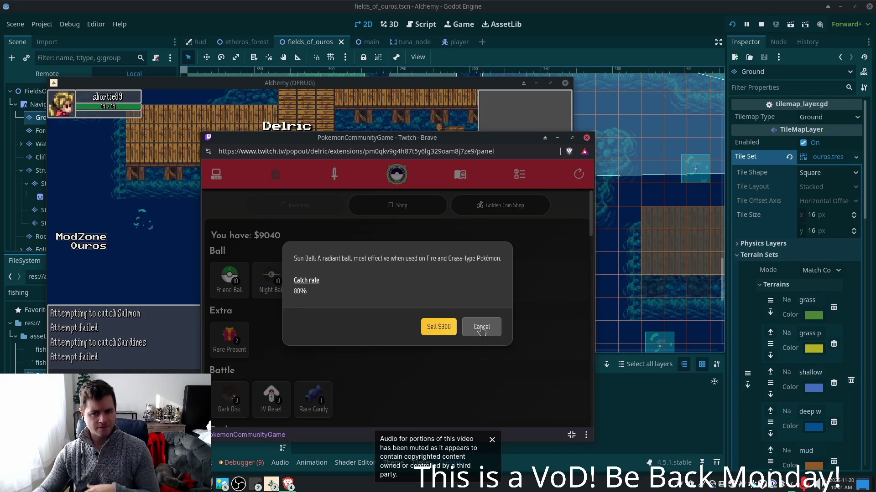
click(481, 327)
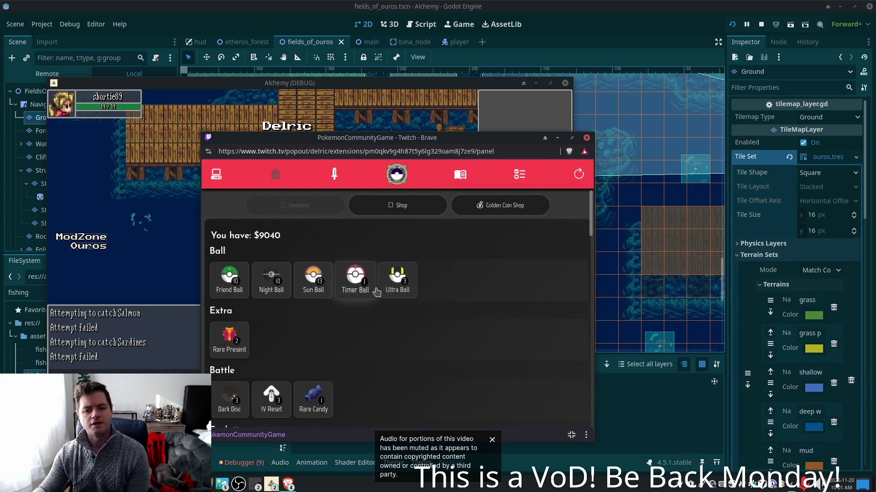
click(588, 64)
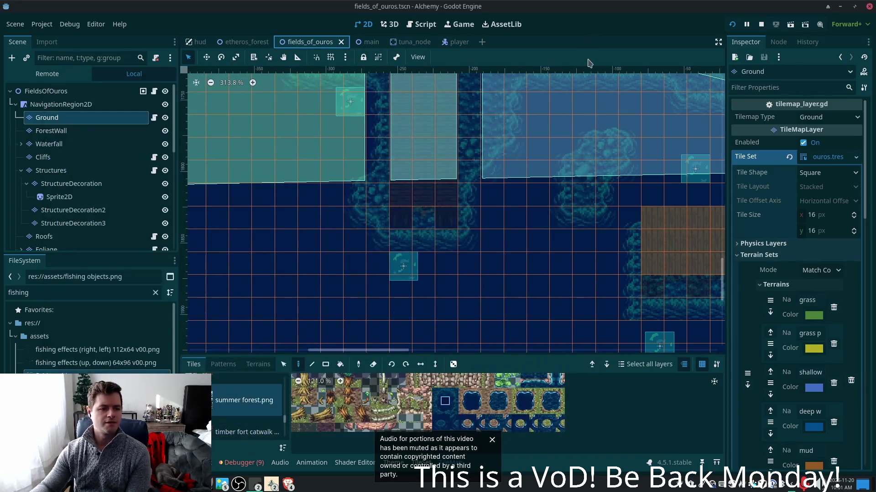
Pan the tilemap to the wooden docks, then raise the Fishing Gear 2.0 folder window
scroll(524, 232, down, 4)
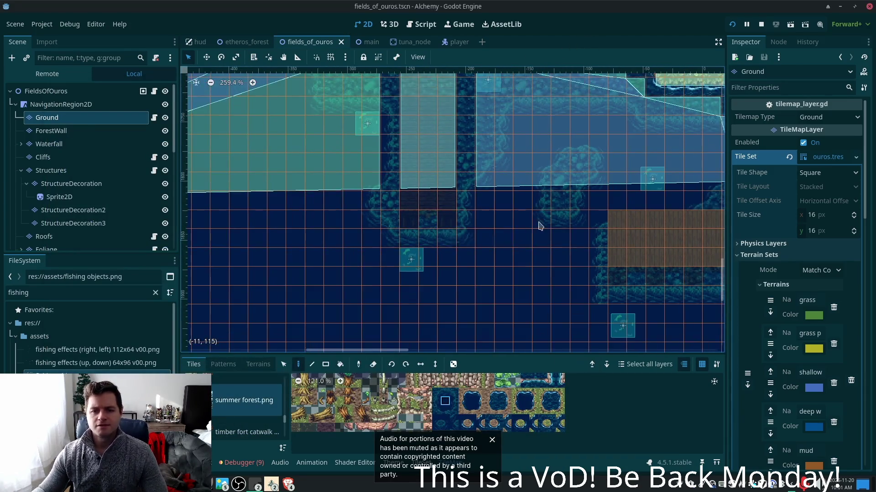
drag(532, 233, 381, 262)
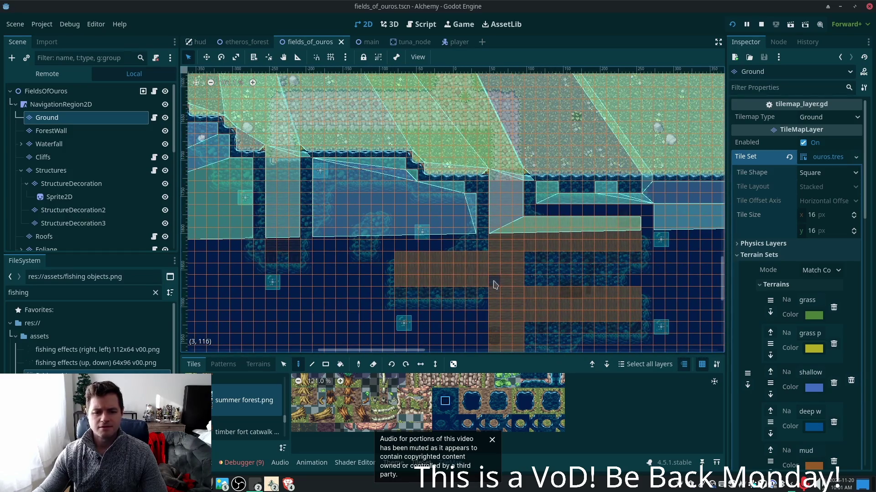
click(256, 485)
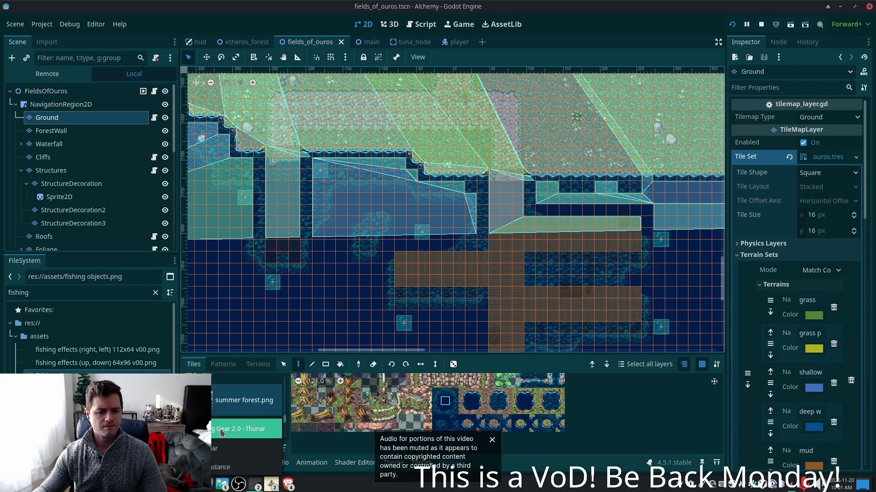
click(221, 434)
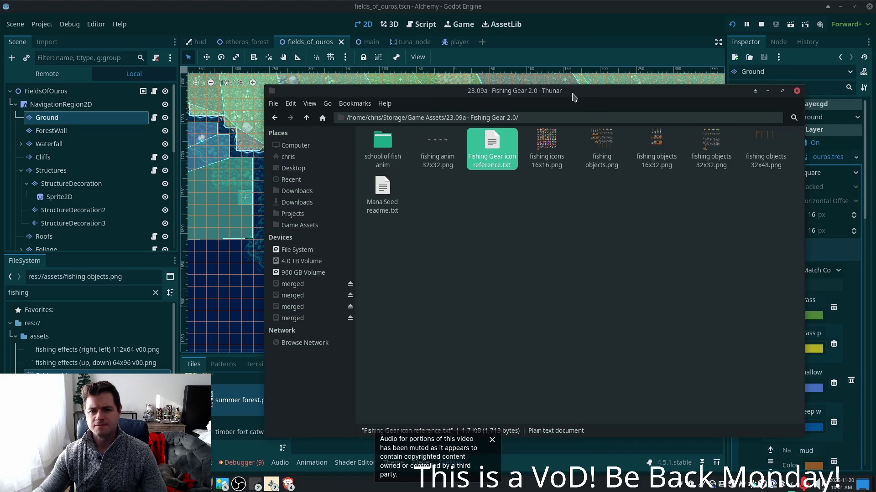
Preview the fishing spritesheets enlarged, then open Fishing Gear icon reference.txt
drag(573, 97, 476, 147)
double_click(337, 196)
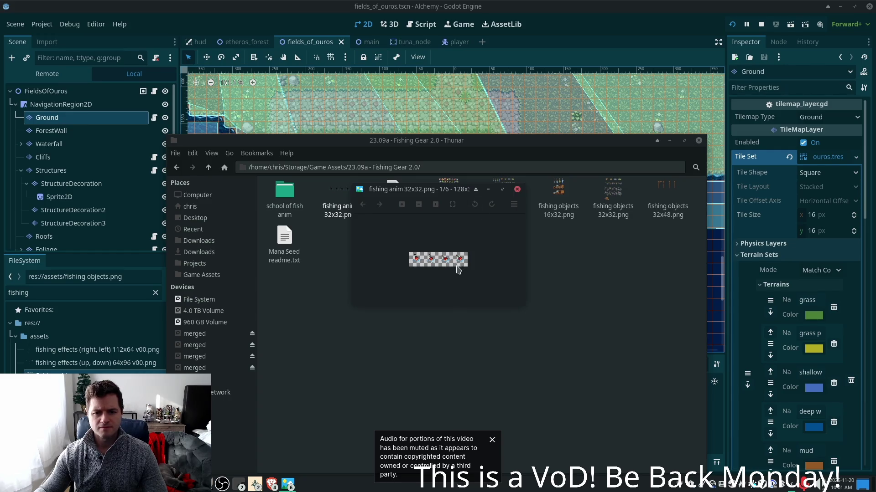
scroll(441, 236, down, 1)
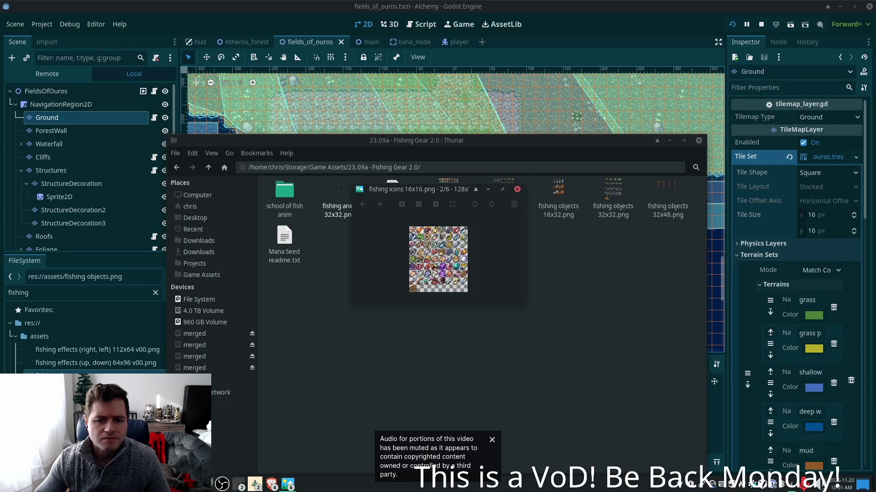
scroll(444, 246, up, 1)
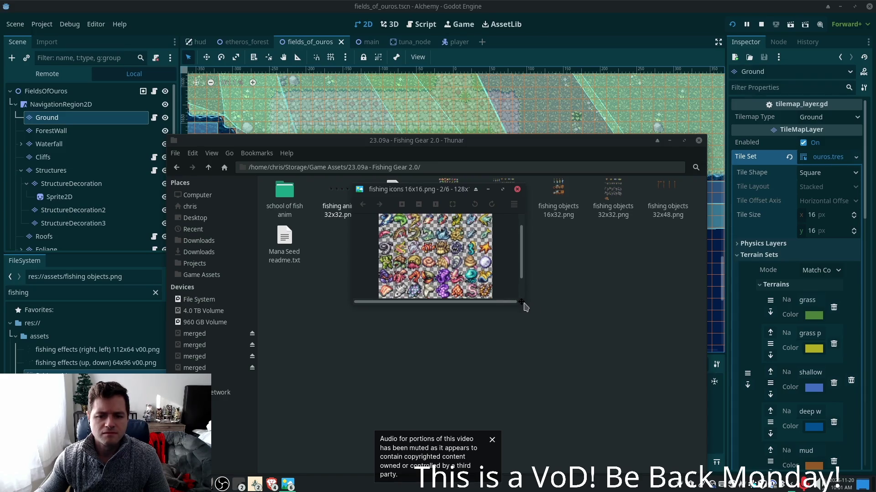
drag(520, 301, 555, 385)
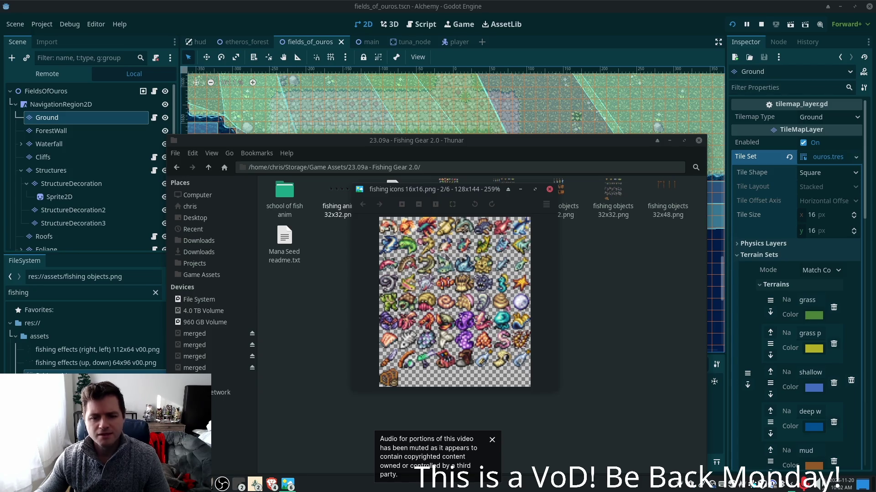
click(354, 260)
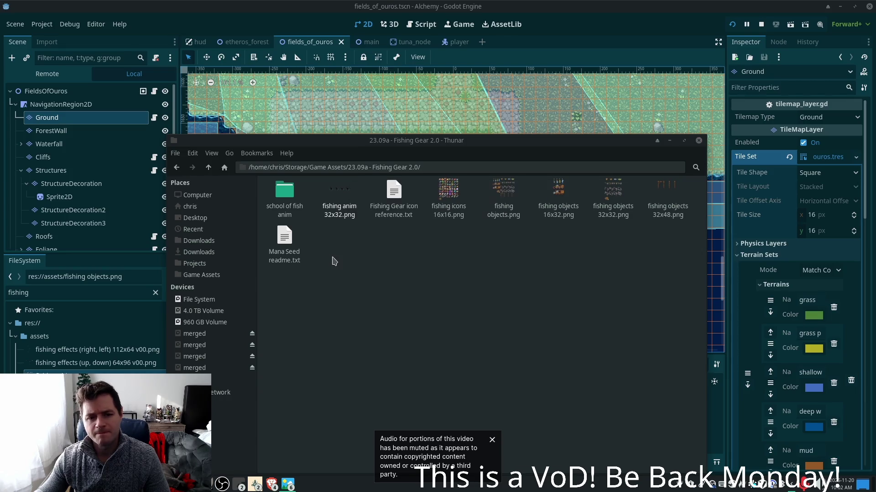
click(397, 191)
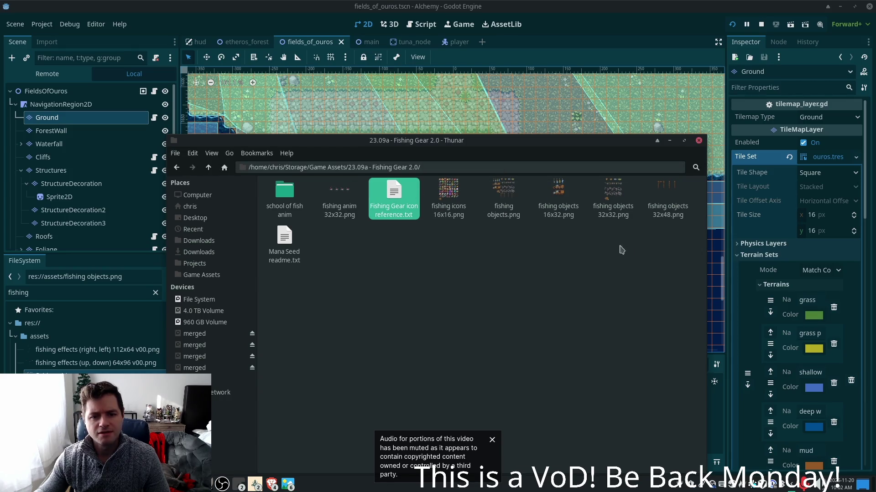
double_click(414, 201)
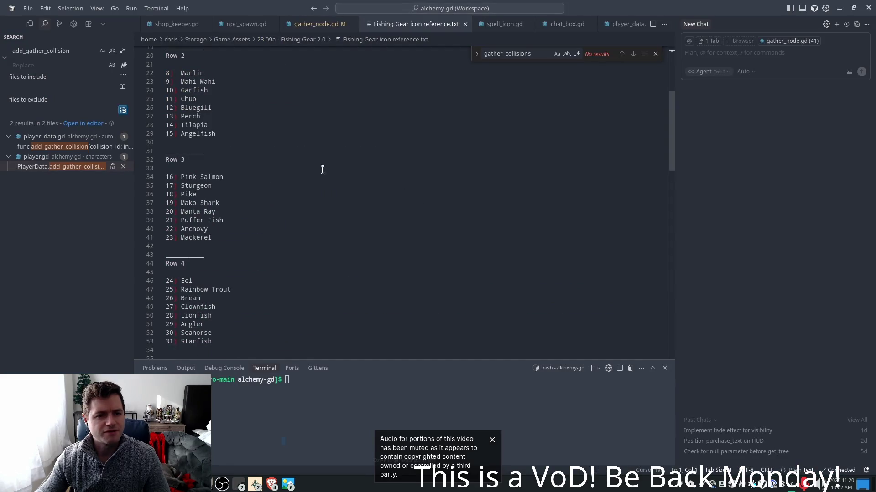
scroll(250, 123, up, 5)
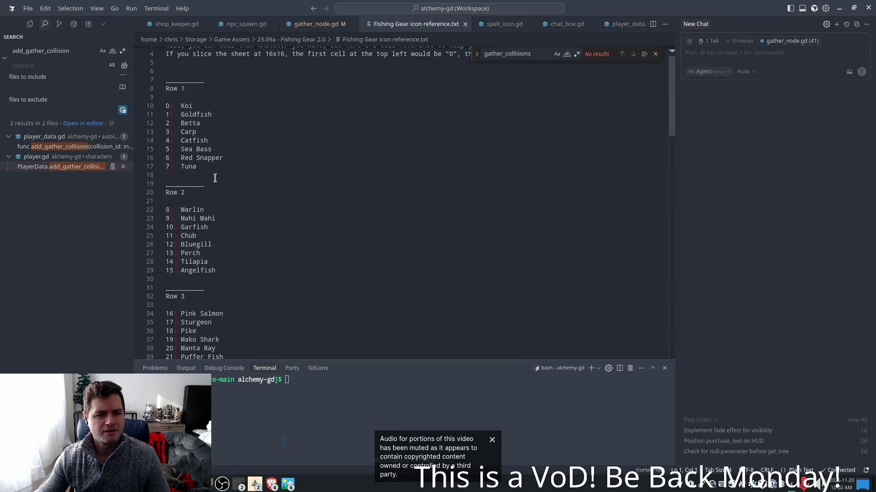
click(189, 173)
double_click(191, 167)
key(alt+Tab)
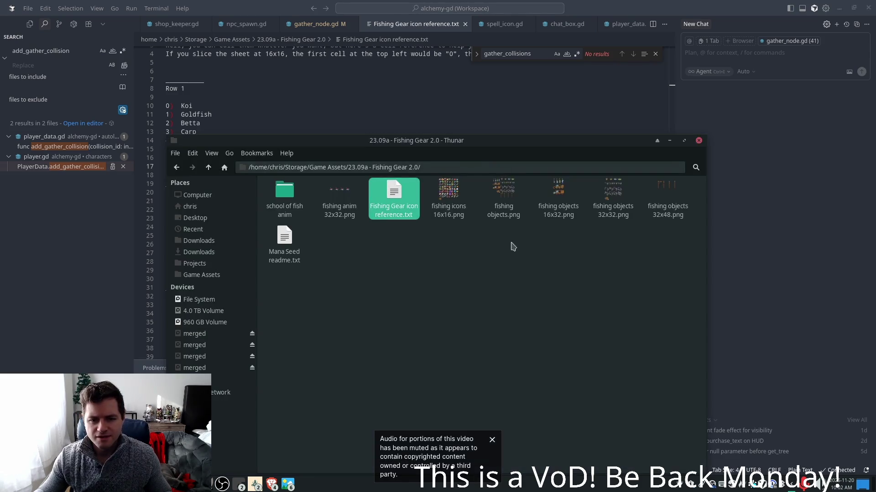
key(alt+Tab)
click(288, 485)
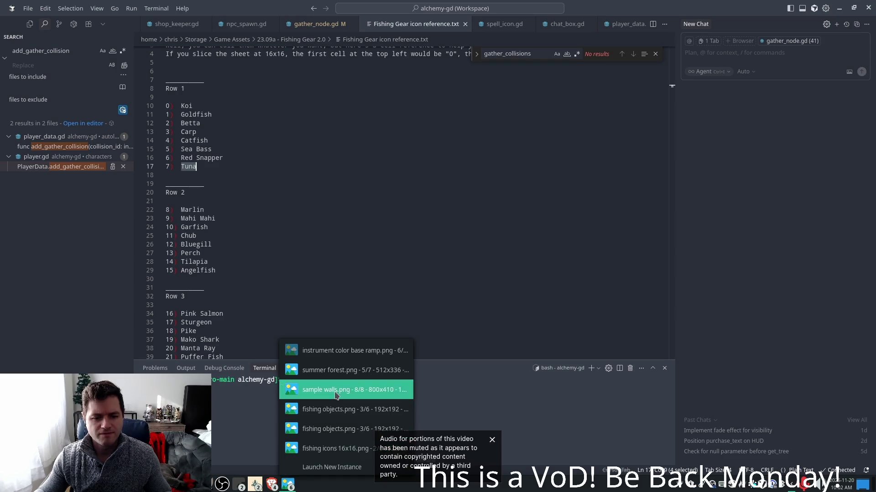
click(317, 453)
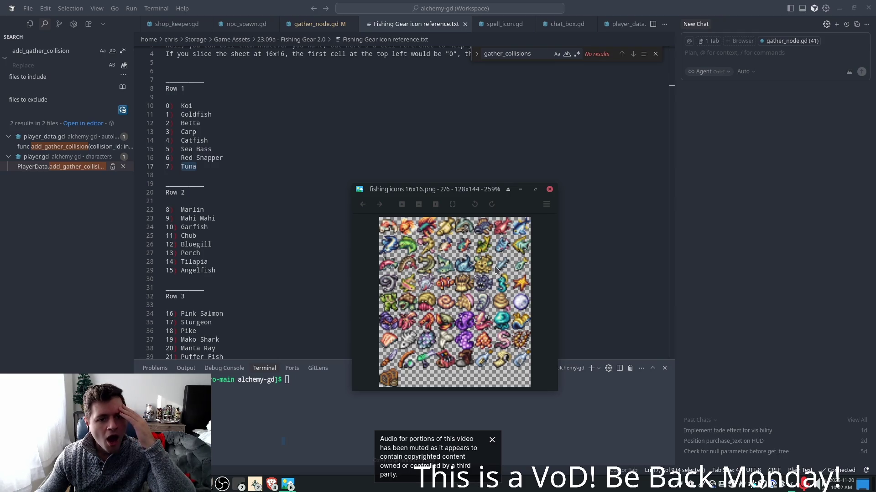
click(264, 232)
scroll(264, 232, down, 2)
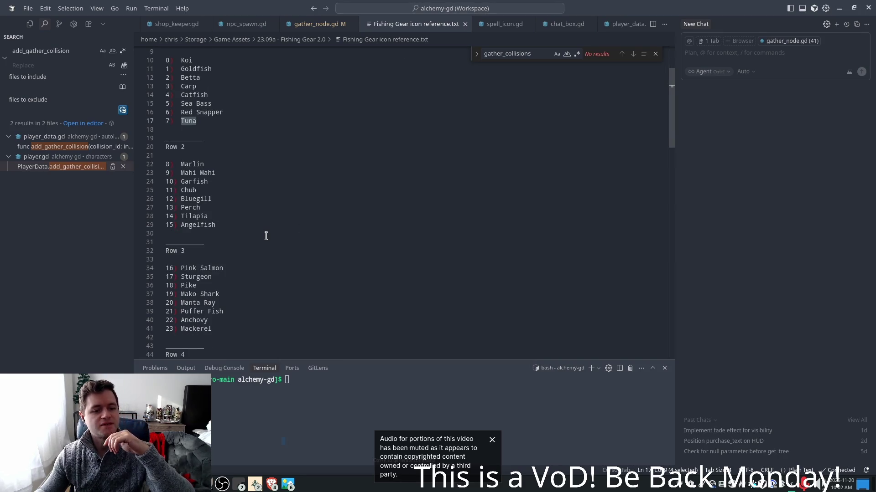
scroll(266, 235, up, 1)
key(alt+Tab)
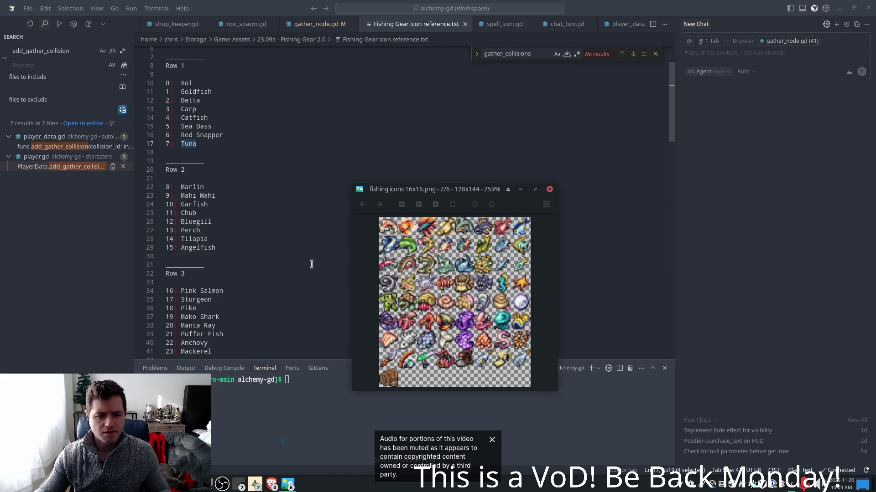
click(324, 255)
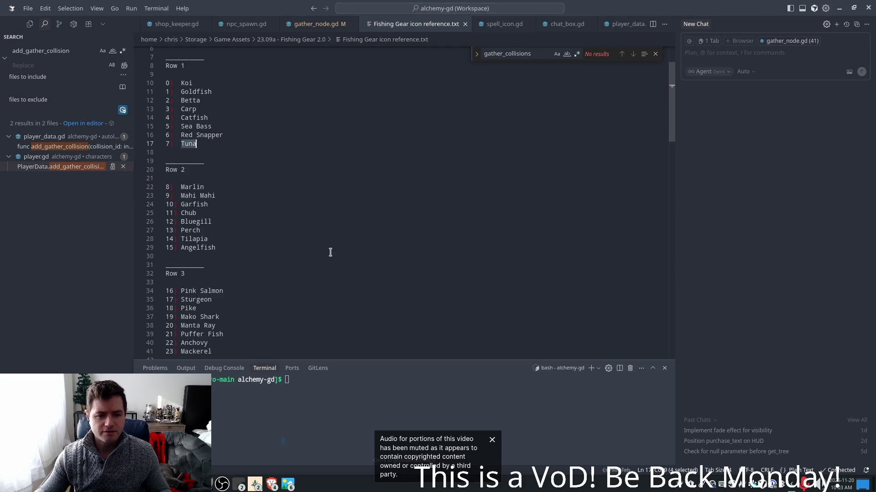
key(ctrl+f)
text(sar)
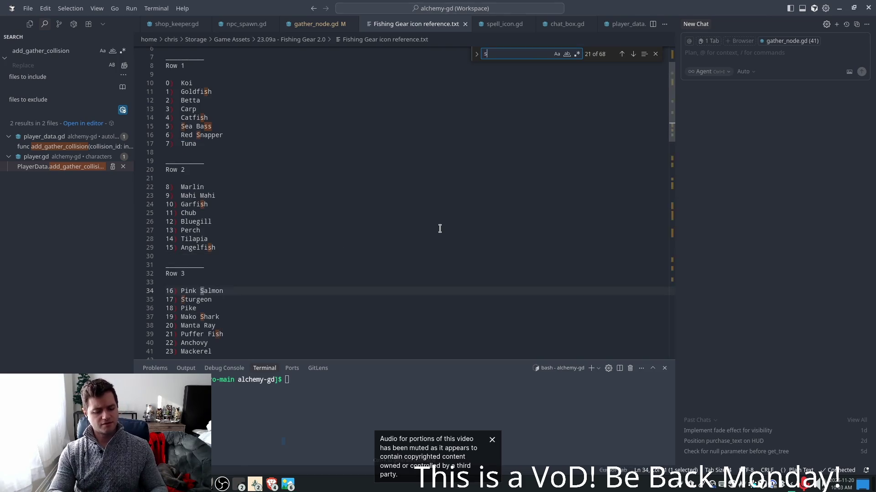
Clear the search, put the caret at Row 2, and bring back the fishing icons 16x16 preview
key(BackSpace)
key(BackSpace)
key(BackSpace)
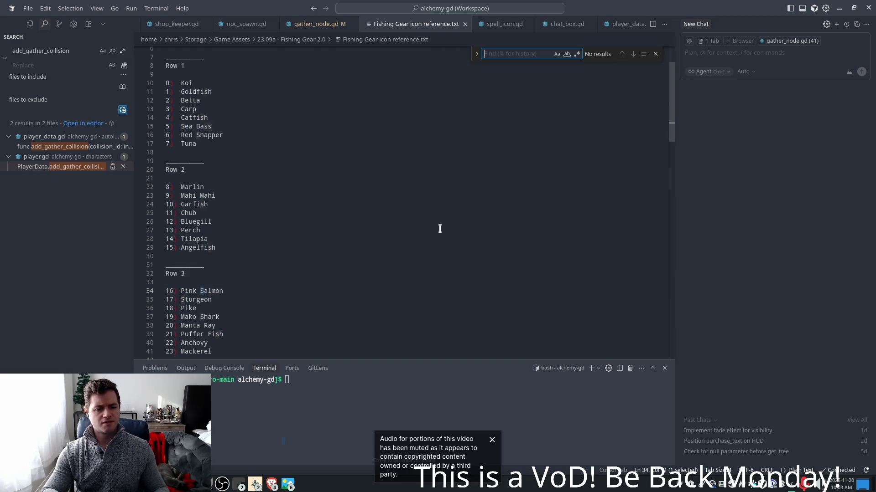
click(407, 206)
click(288, 169)
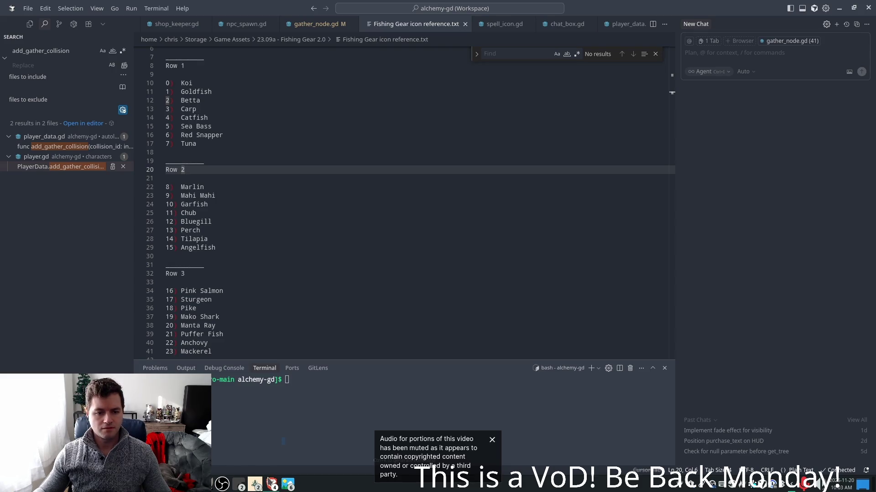
click(288, 484)
click(319, 445)
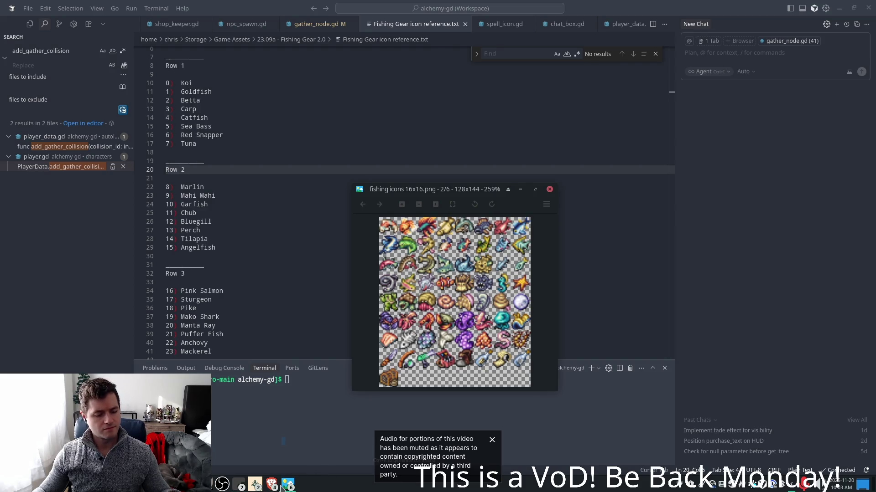
click(255, 485)
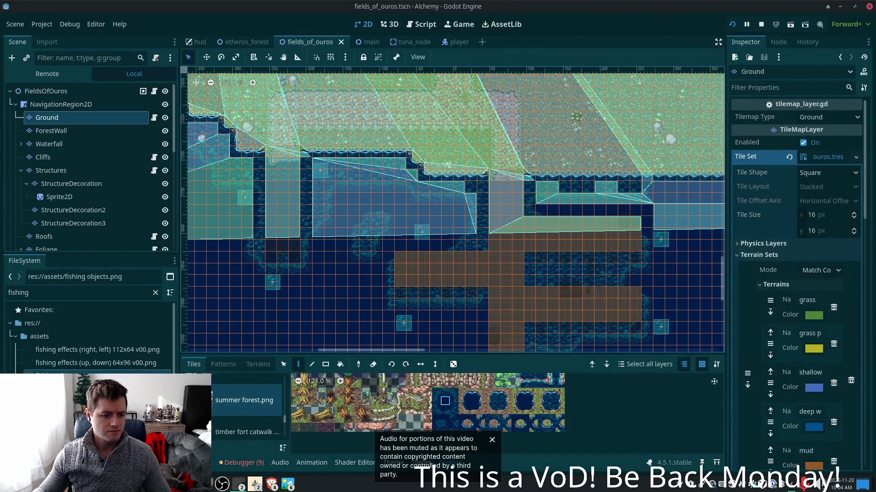
Drag fishing icons 16x16.png from the Fishing Gear folder into the Godot assets folder
click(241, 485)
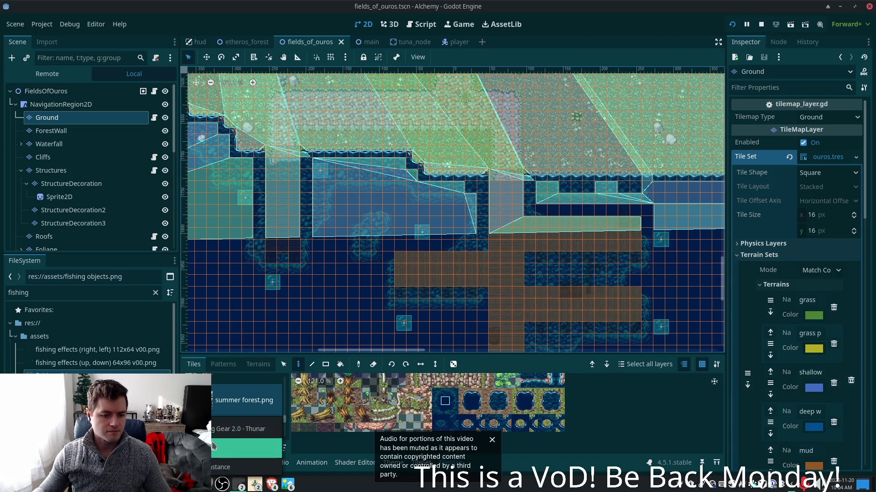
click(217, 431)
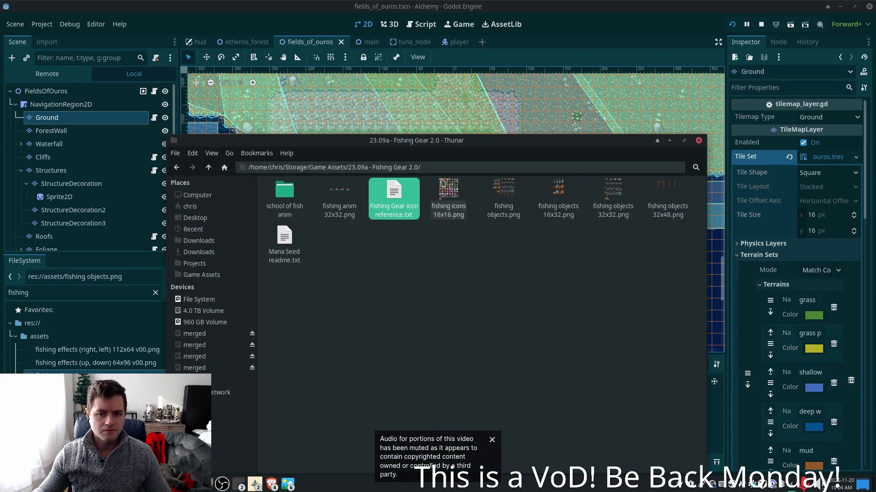
click(450, 191)
mouse_move(450, 190)
mouse_down()
mouse_move(34, 323)
mouse_move(41, 338)
mouse_up()
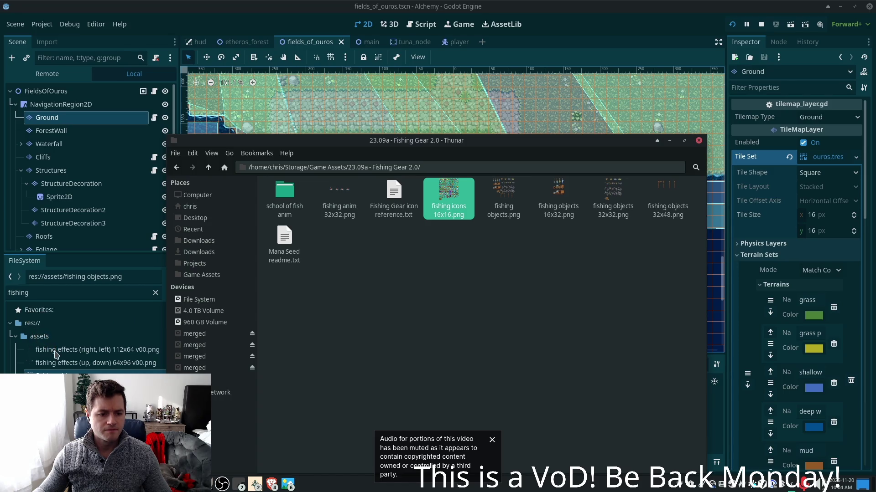
click(630, 3)
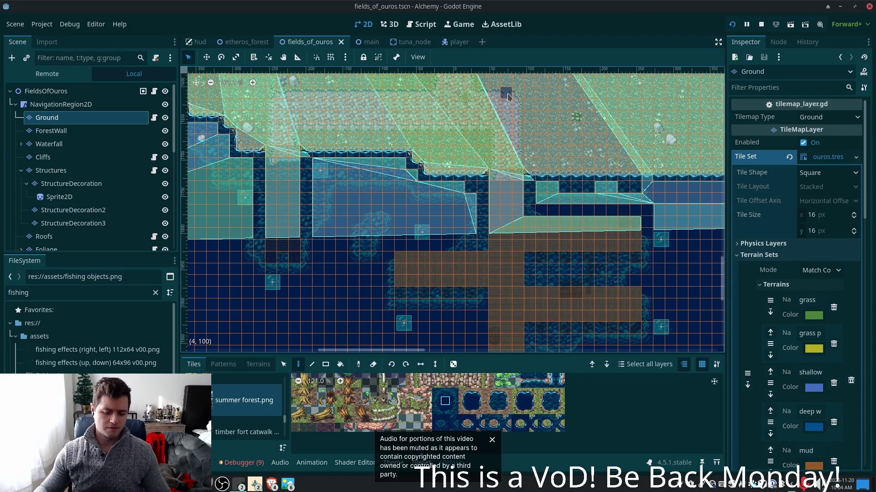
Open item_icon.tscn via quick search, then switch to the phpMyAdmin browser window
key(alt+shift+o)
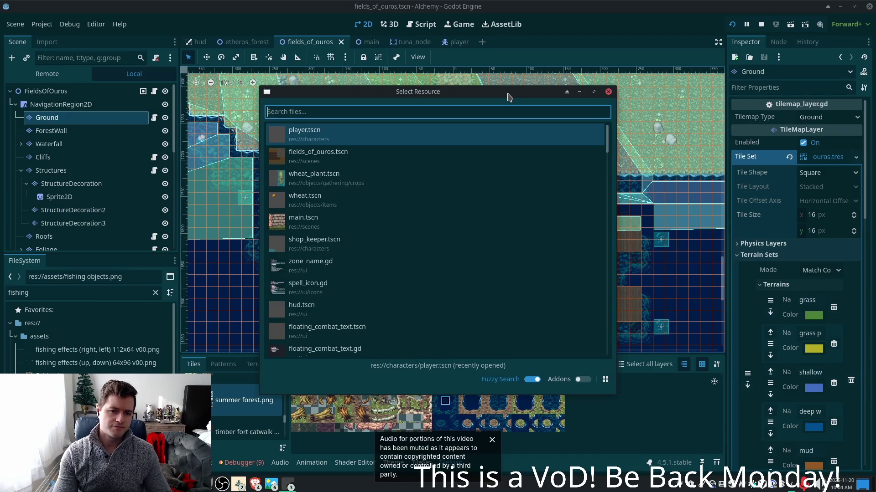
text(item_icon)
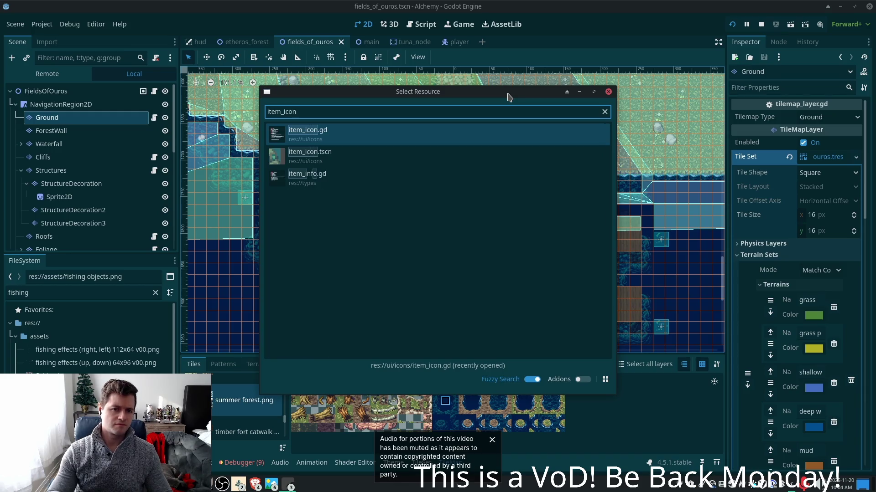
click(283, 153)
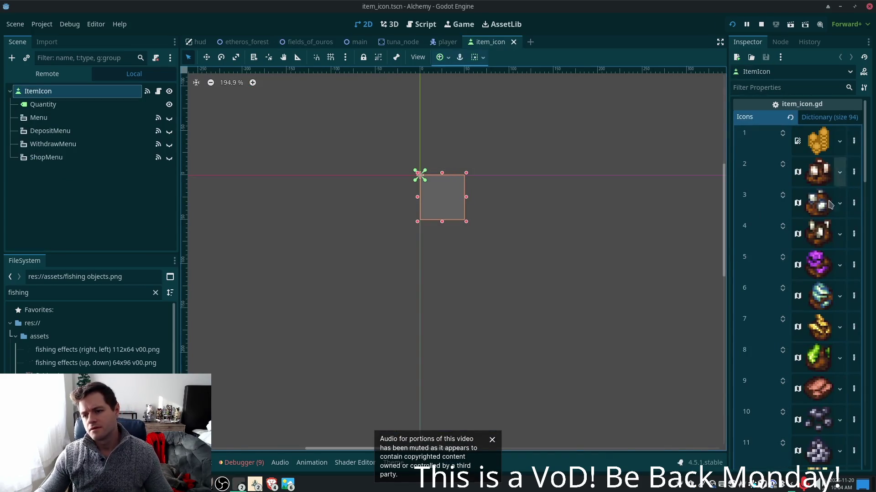
scroll(866, 170, down, 1)
scroll(866, 170, down, 5)
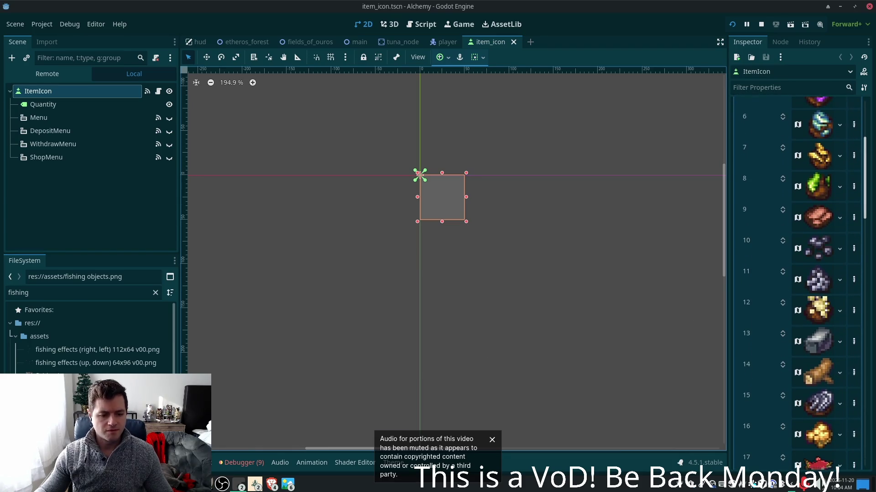
click(272, 484)
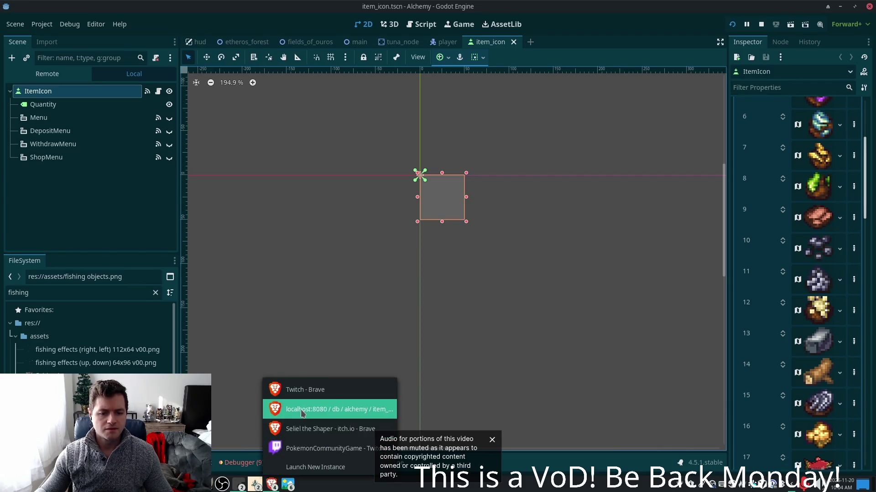
click(315, 409)
Log in to phpMyAdmin with the saved database credentials to reach the item_types table
click(454, 171)
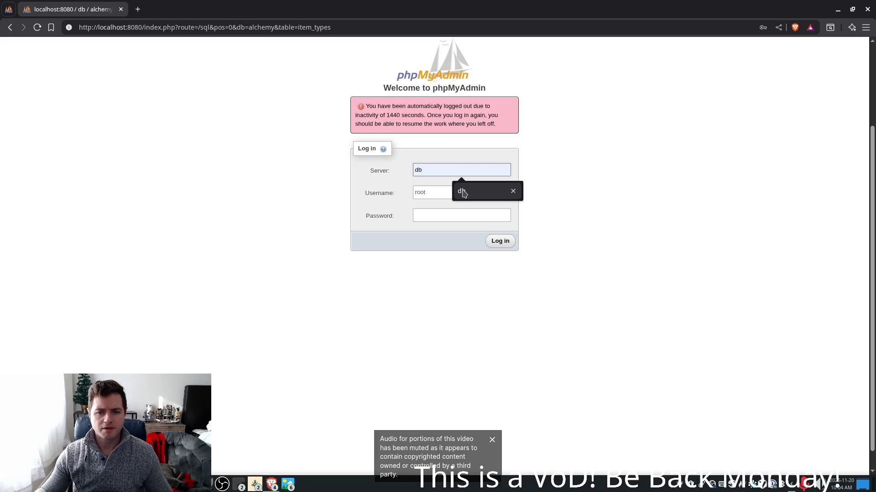
click(461, 190)
click(462, 193)
click(480, 222)
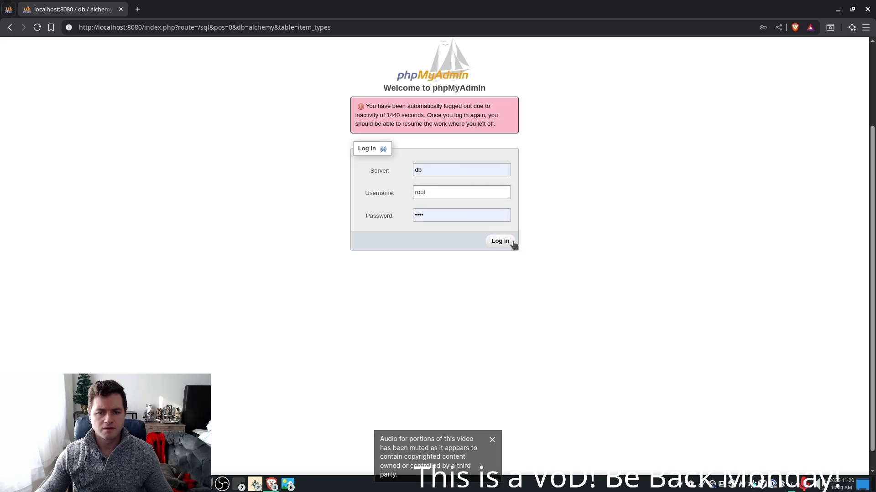
click(506, 243)
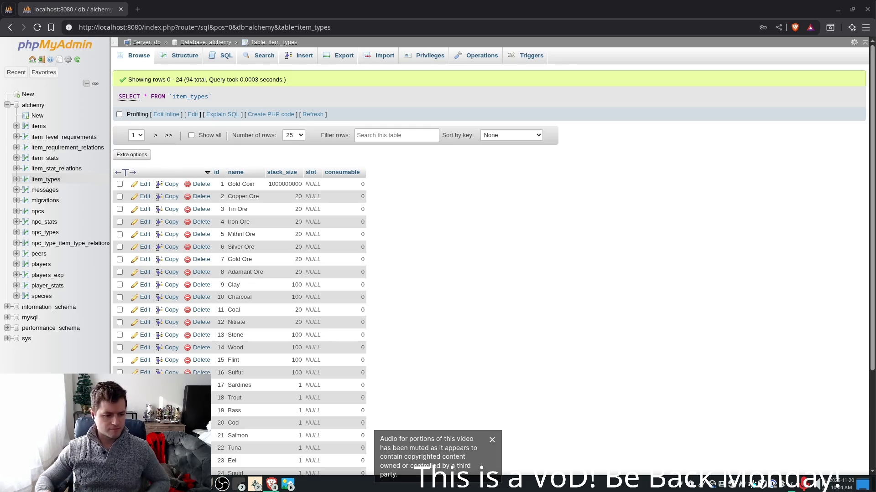
click(272, 485)
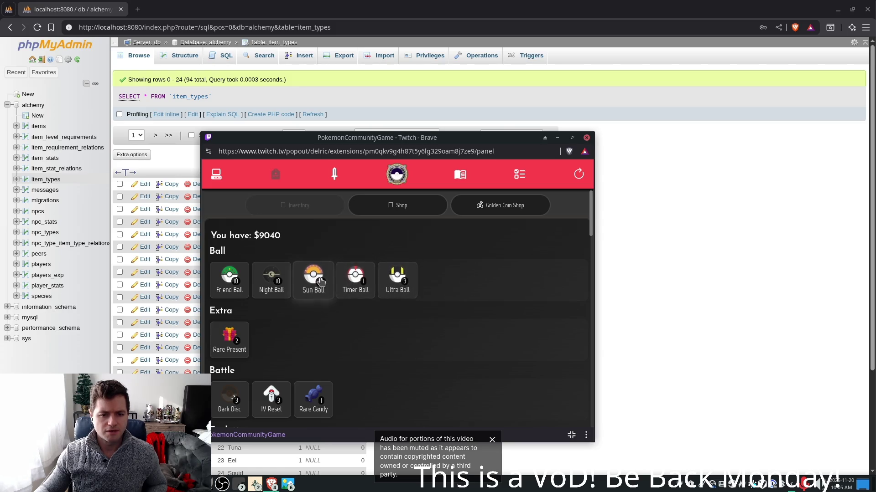
Search the Pokémon collection for 'dedenne', then clear the search
click(216, 174)
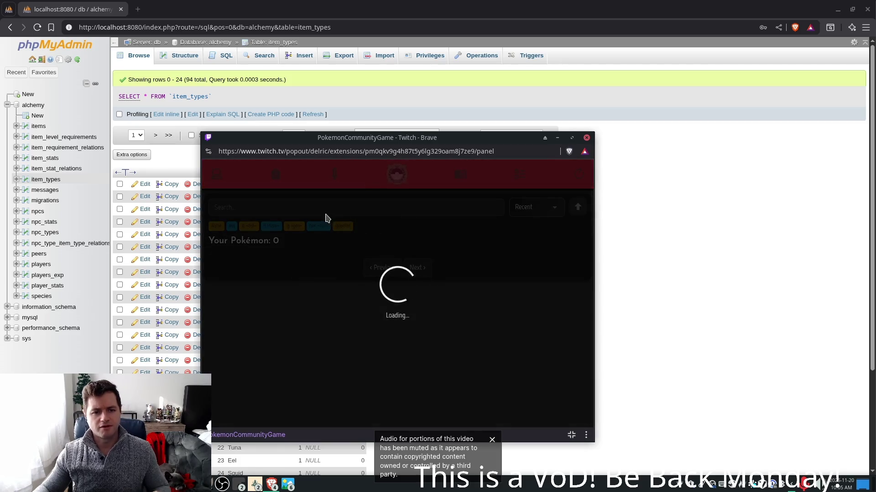
click(299, 205)
text(ded)
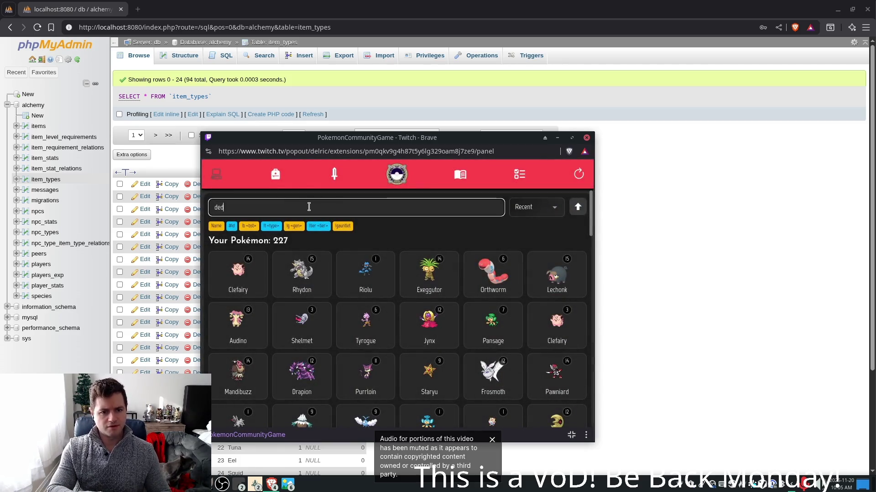
text(enne)
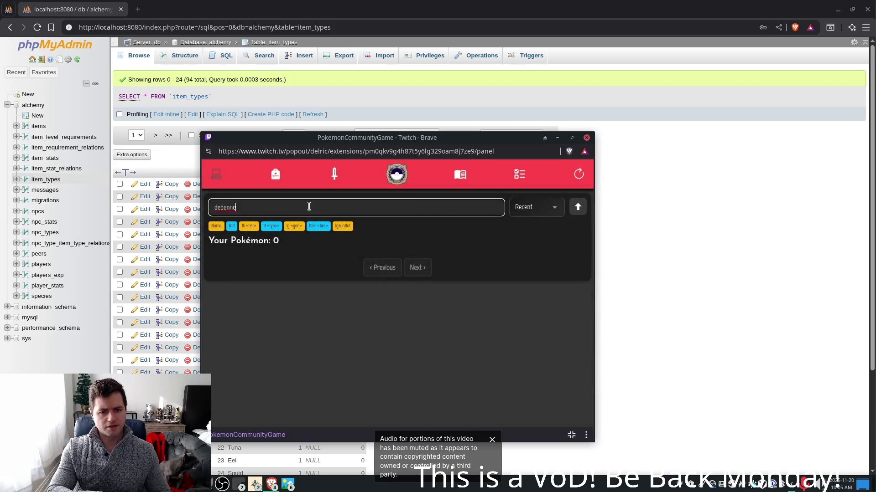
key(BackSpace)
key(BackSpace)
key(BackSpace)
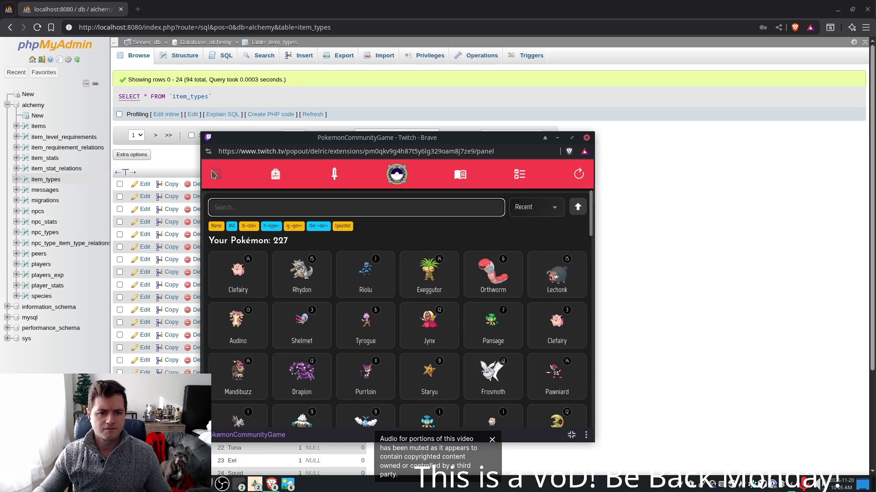
View the Timer Ball in the item shop without selling, then raise the Alchemy debug game
click(276, 174)
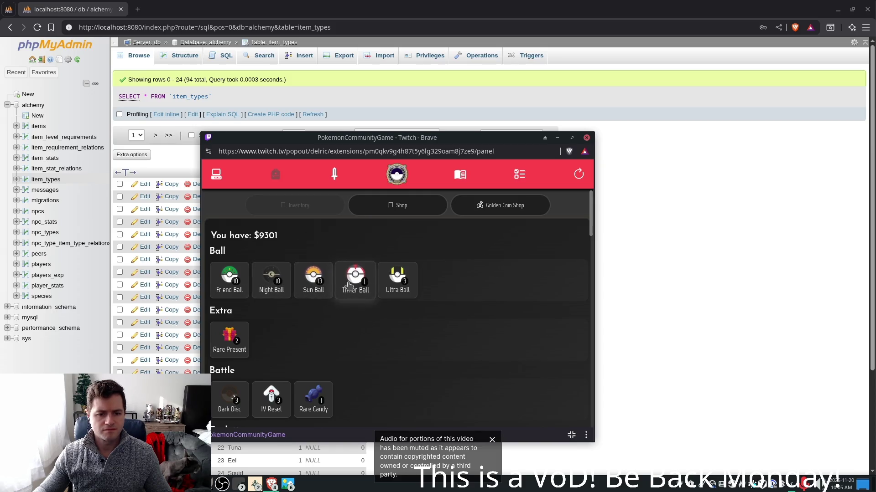
click(347, 286)
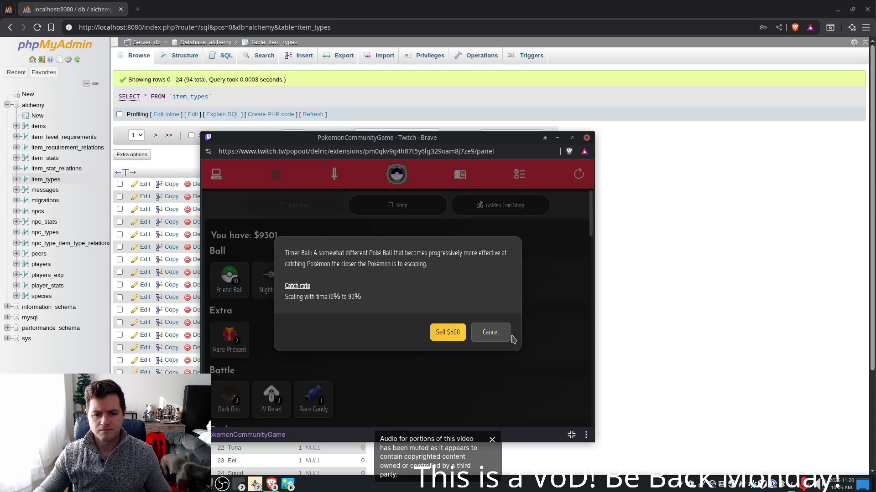
click(490, 332)
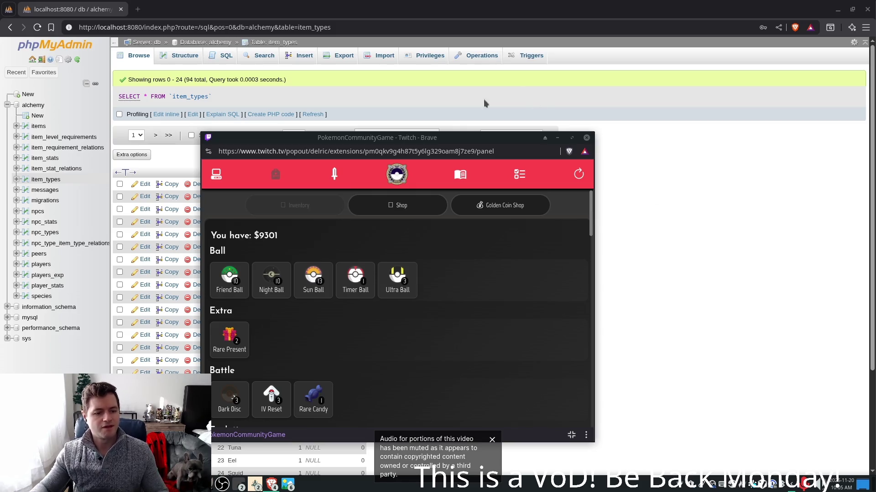
mouse_move(256, 484)
click(274, 425)
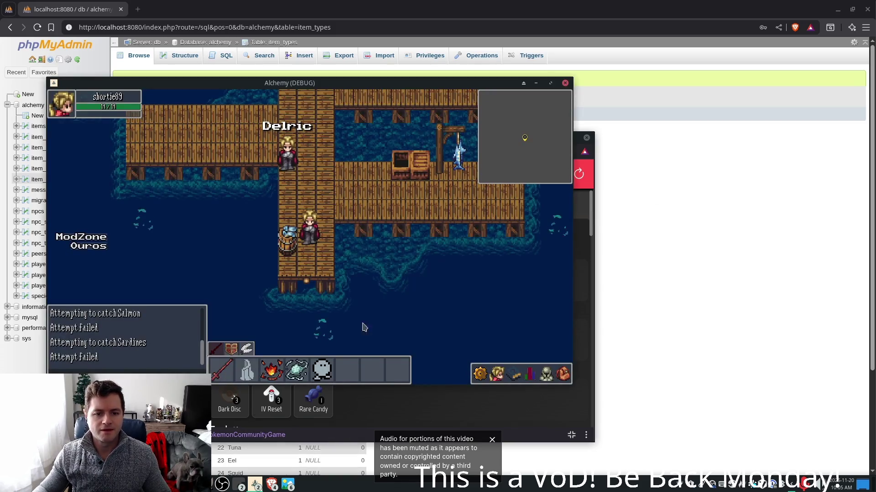
Scroll through the fish rows of phpMyAdmin's item_types table, then return to Godot
key(alt+Tab)
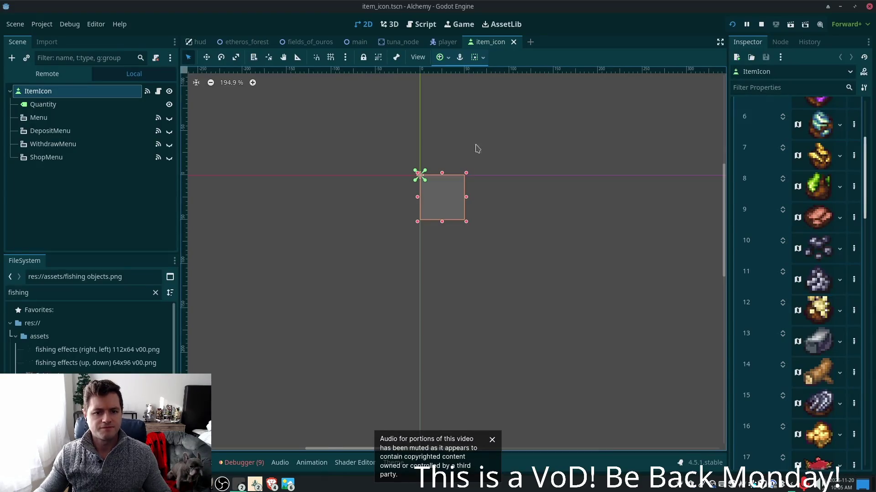
click(271, 484)
click(301, 409)
scroll(288, 280, down, 5)
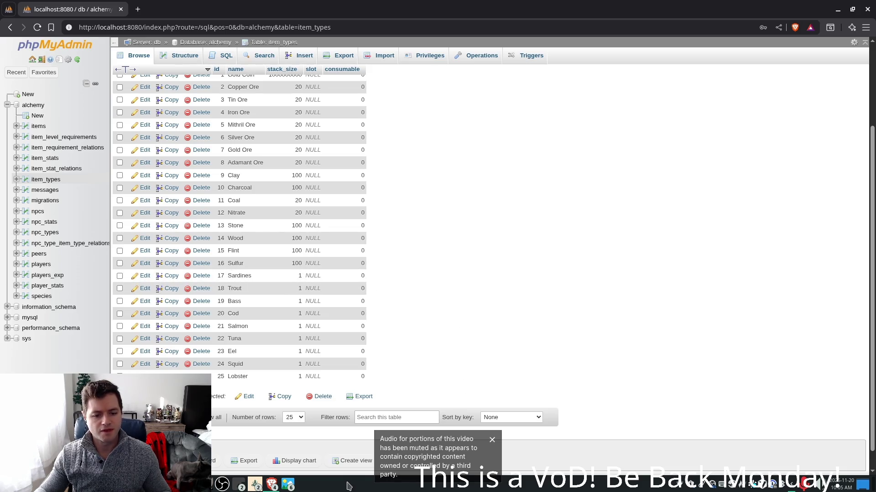
key(alt+Tab)
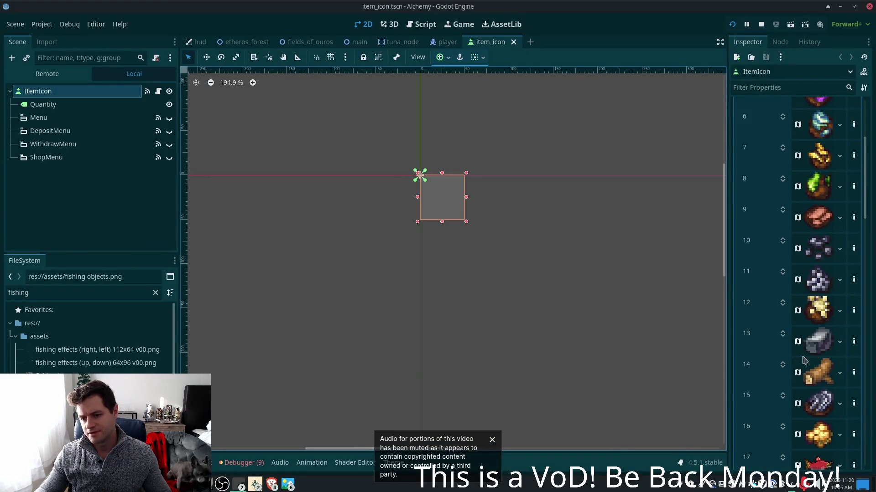
Expand slot 17's AtlasTexture and drag the fishing objects sheet onto its atlas
scroll(823, 360, down, 3)
click(819, 372)
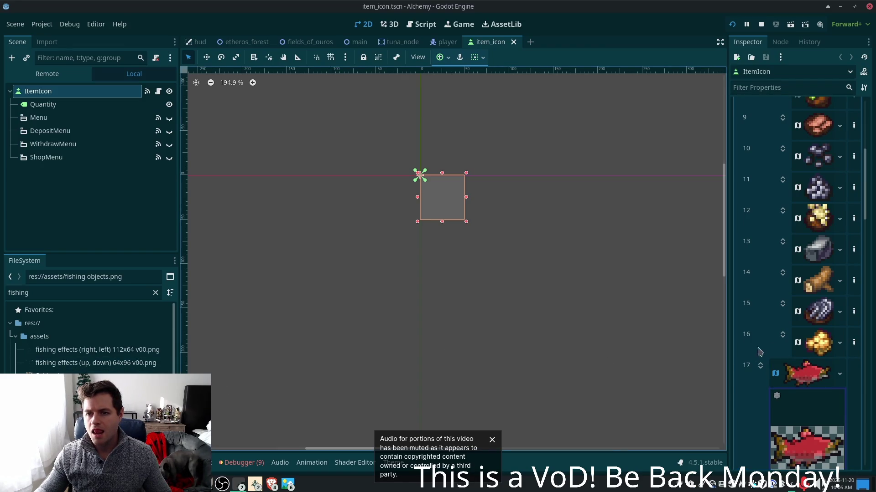
scroll(786, 374, down, 5)
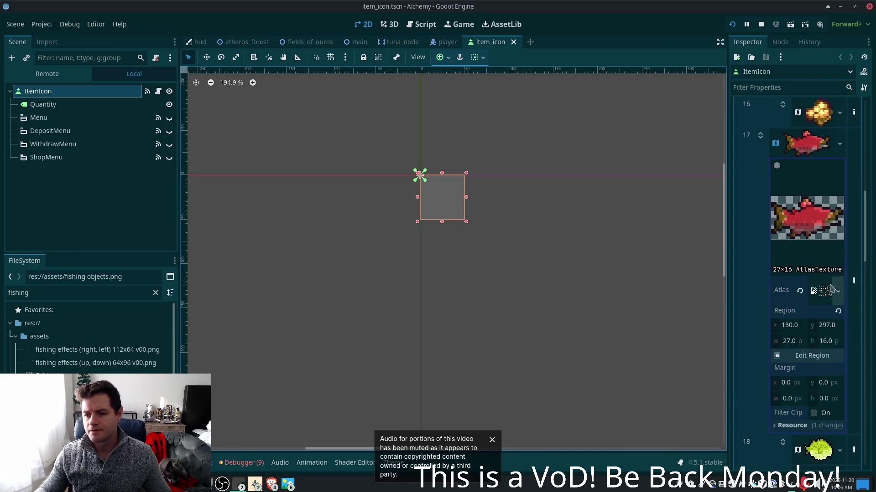
drag(68, 375, 825, 291)
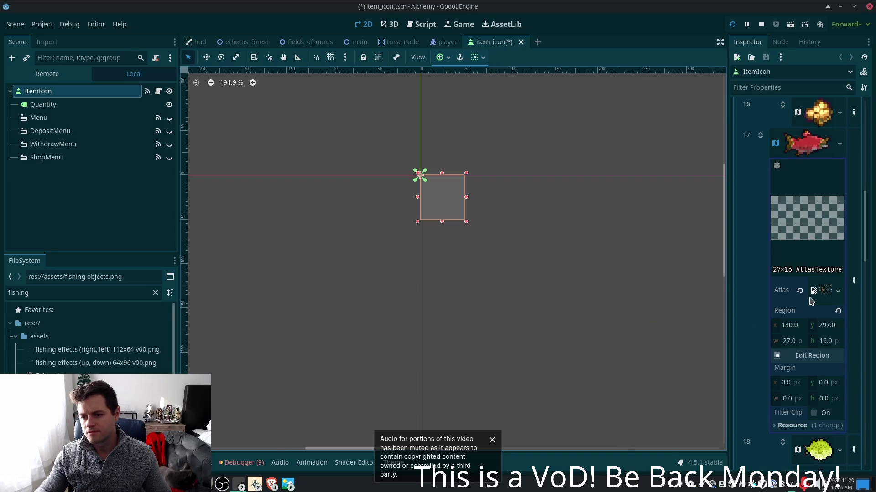
Assign fishing icons 16x16.png as slot 17's atlas texture
click(807, 359)
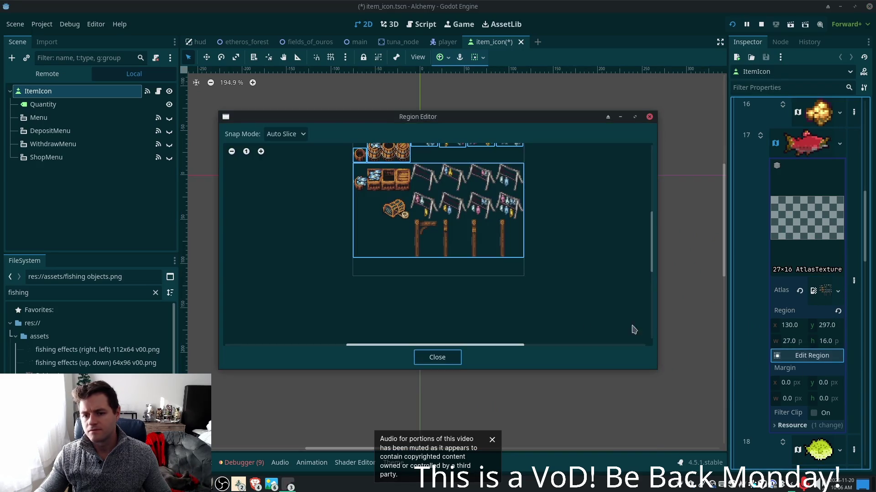
scroll(463, 286, down, 2)
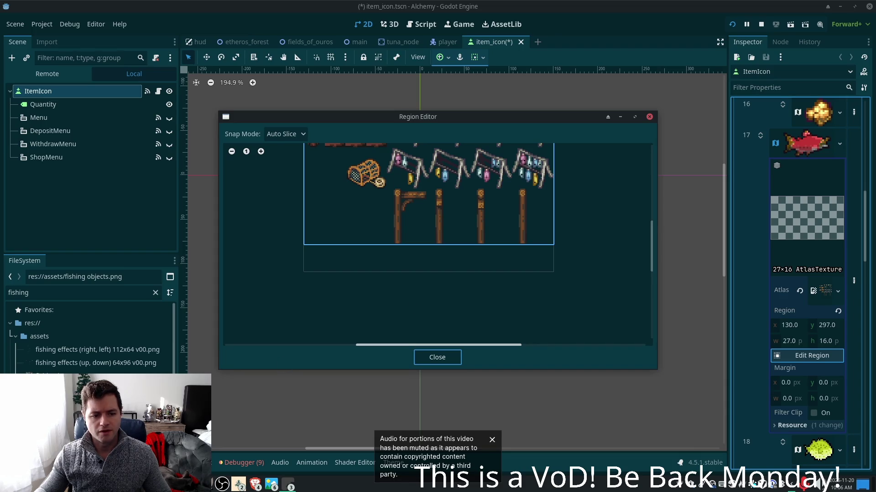
click(431, 359)
mouse_move(68, 375)
mouse_down()
mouse_move(549, 274)
mouse_move(826, 291)
mouse_up()
Trim slot 17's region to a single 13×15 fish icon at about 95.7, 31.2
click(807, 356)
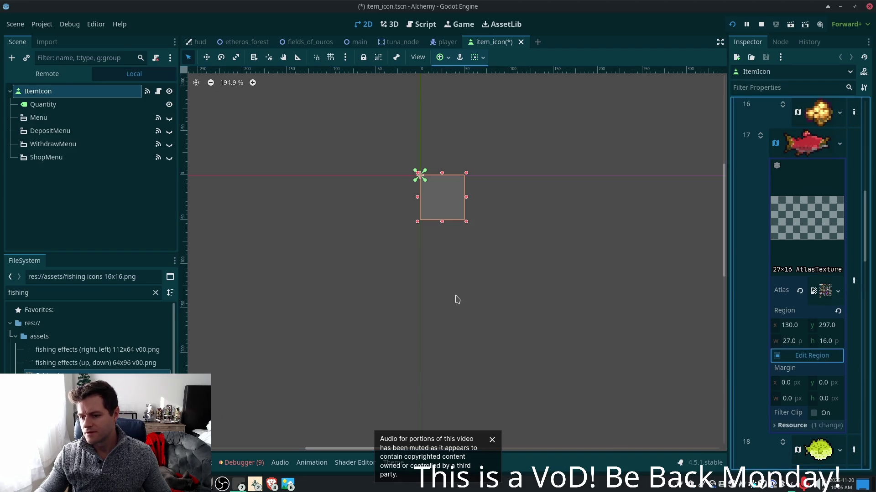
scroll(501, 273, up, 5)
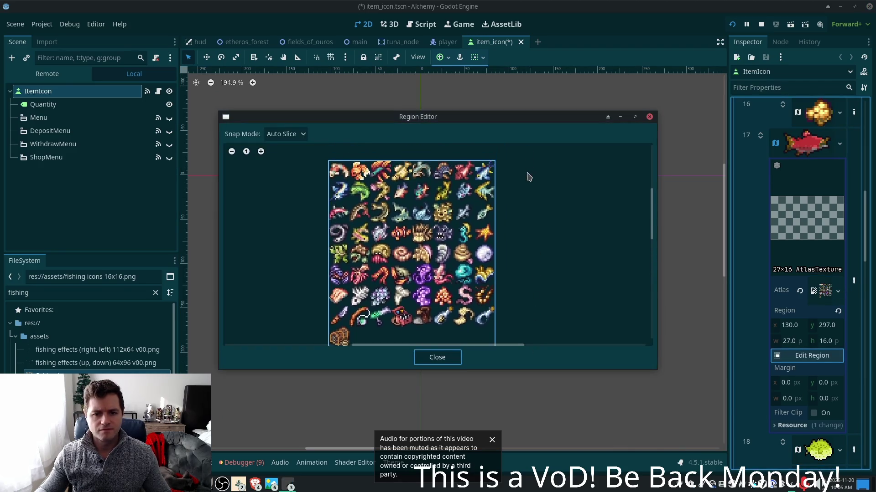
scroll(525, 177, up, 1)
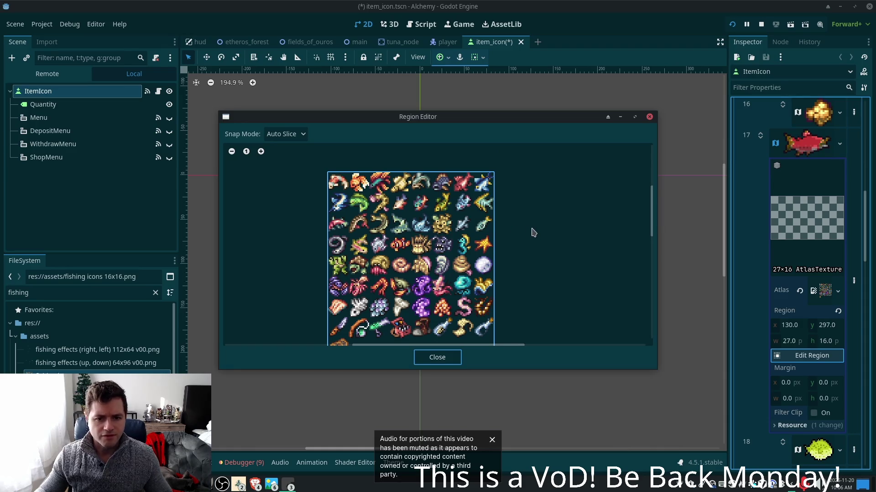
click(462, 228)
mouse_move(329, 175)
mouse_down()
mouse_move(456, 267)
mouse_move(454, 217)
mouse_up()
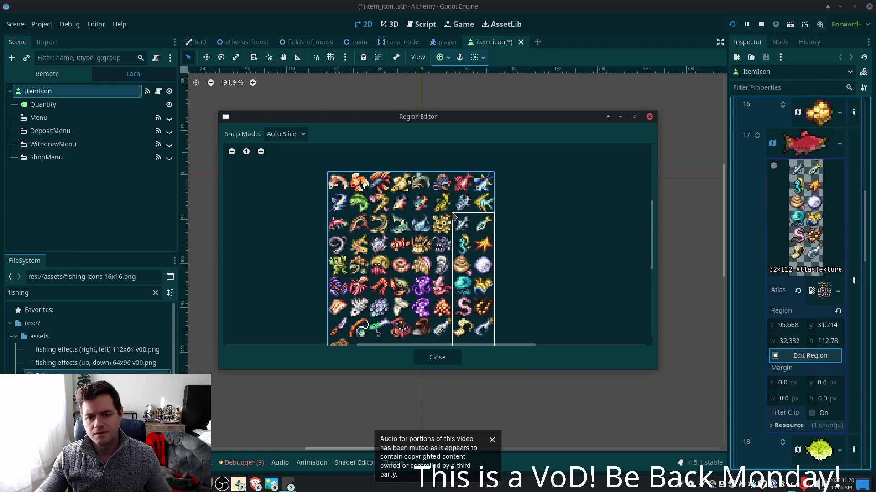
scroll(506, 314, down, 2)
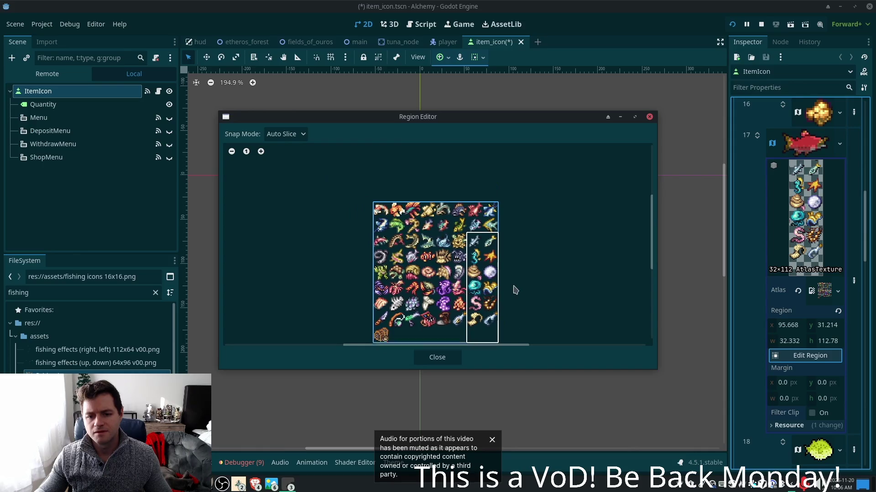
drag(491, 296, 474, 202)
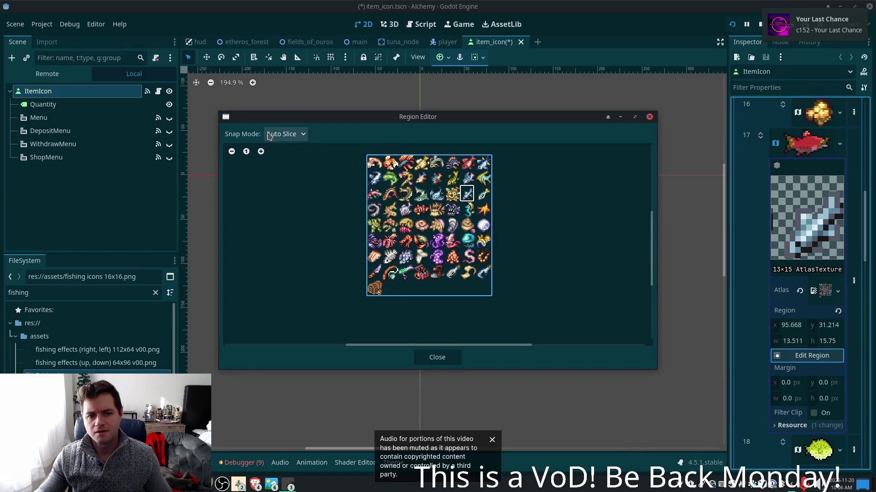
click(282, 134)
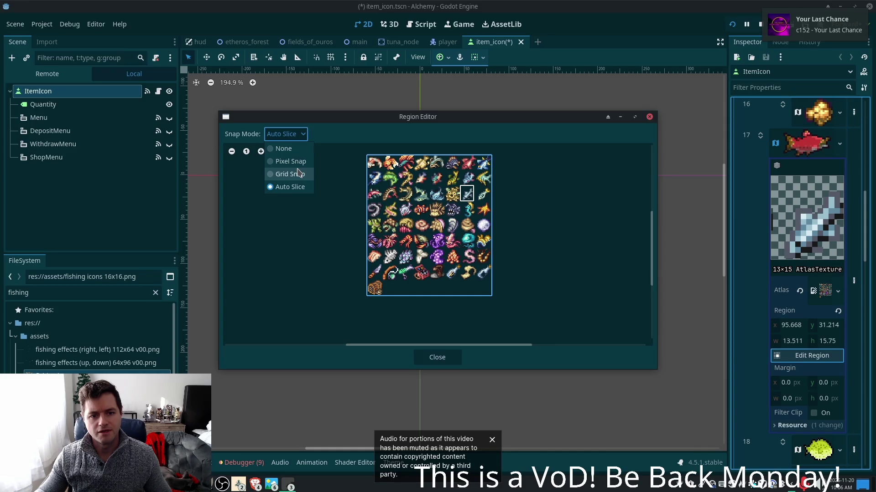
Switch region snapping to Grid Snap with a 16×16 step
click(298, 174)
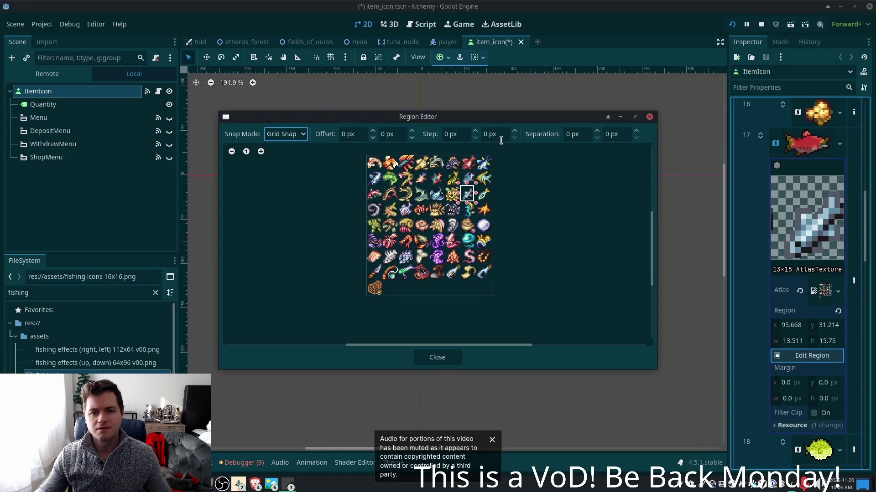
click(581, 135)
text(16)
key(Tab)
text(16)
key(Tab)
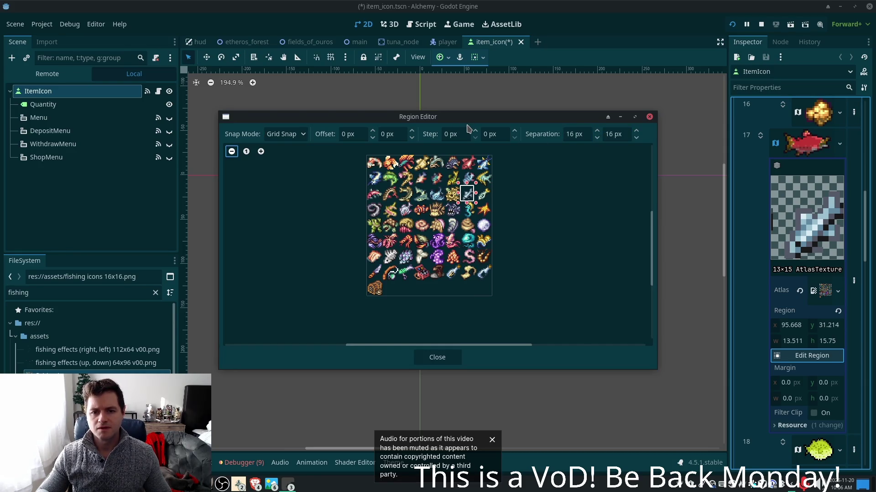
click(456, 137)
text(16)
key(Tab)
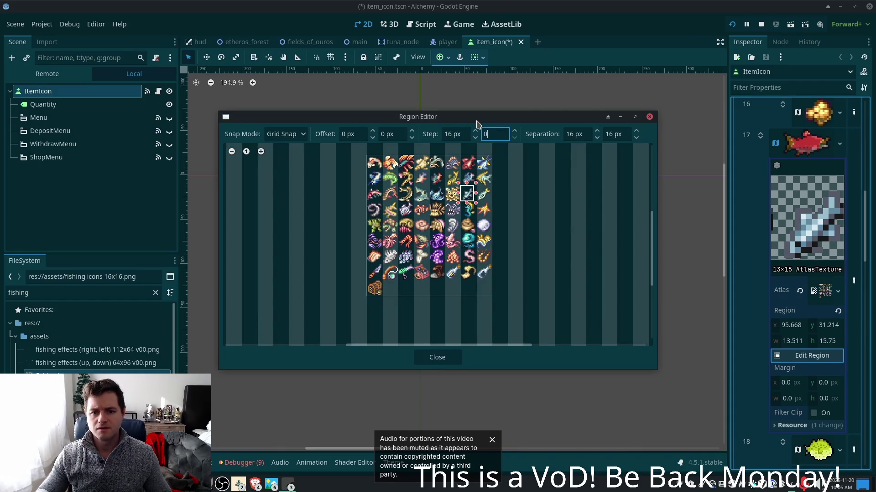
text(16)
key(Tab)
Set the grid separation to 0 on both axes
scroll(527, 235, up, 1)
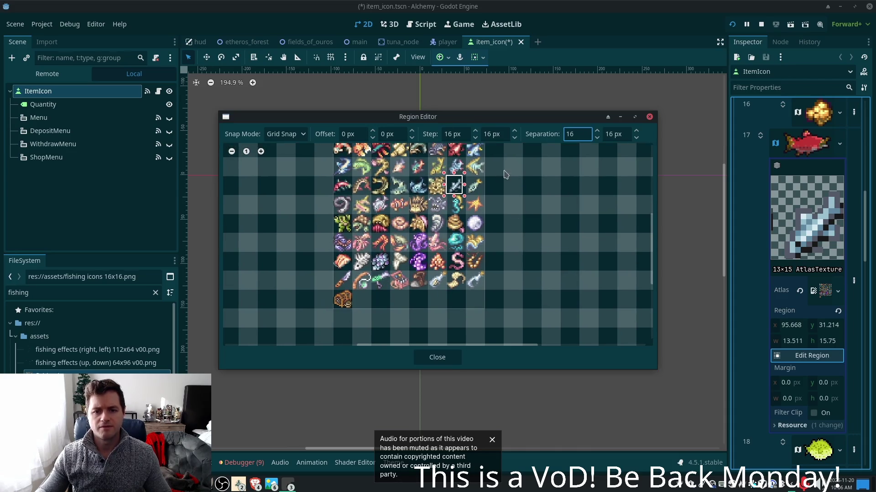
scroll(519, 219, up, 3)
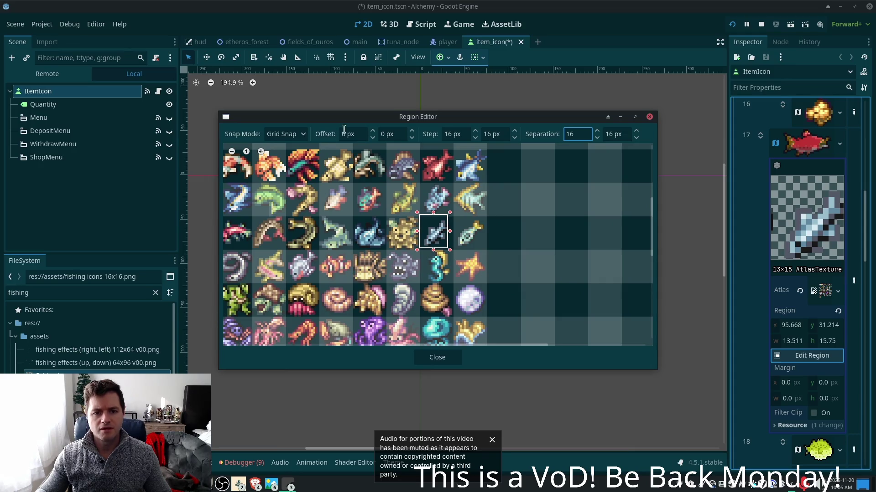
mouse_move(449, 213)
mouse_down()
mouse_move(454, 224)
mouse_move(436, 235)
mouse_move(449, 246)
mouse_move(409, 221)
mouse_up()
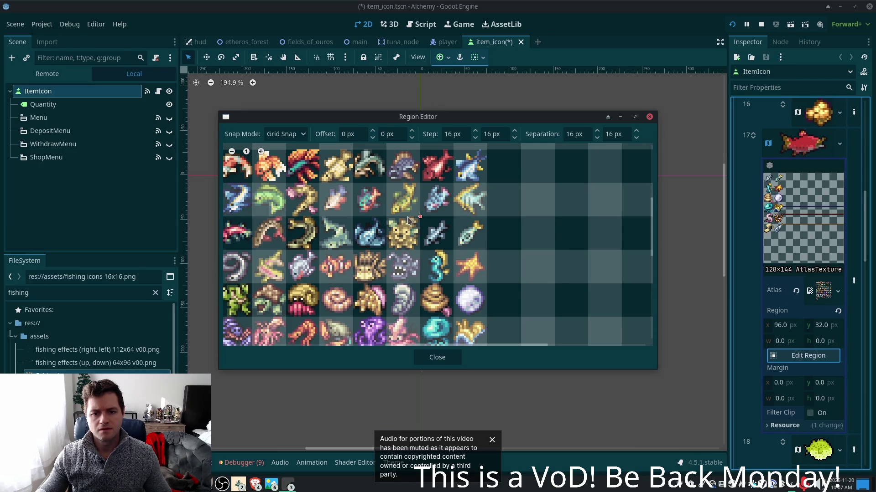
click(583, 134)
text(0)
key(Tab)
text(0)
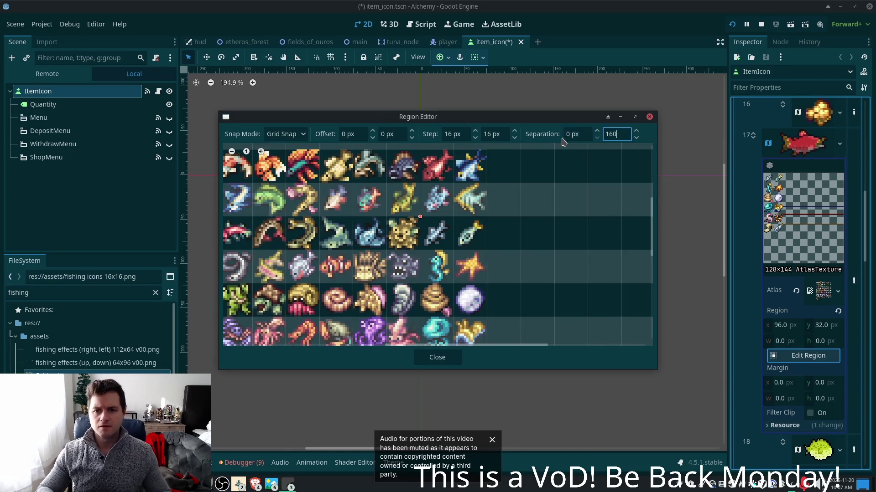
key(ctrl+a)
text(0)
key(Return)
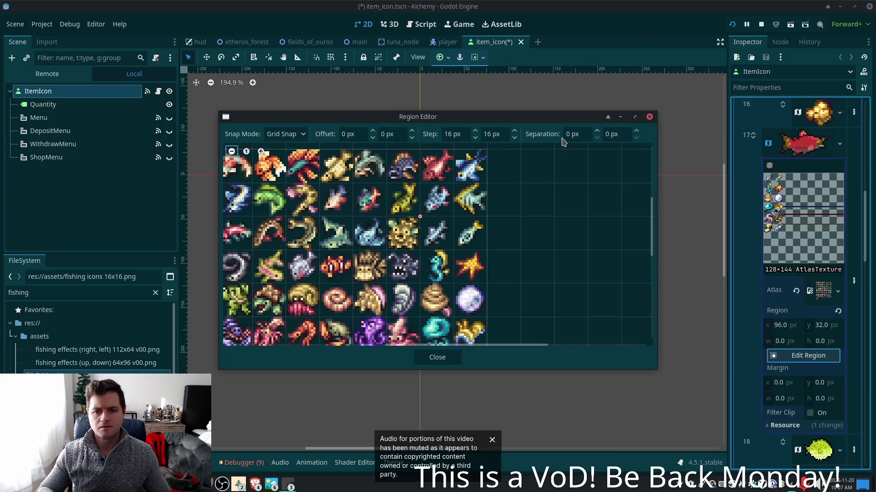
Select the 16×16 fish cell at 96, 32 and close the region editor
click(458, 254)
drag(436, 234, 422, 218)
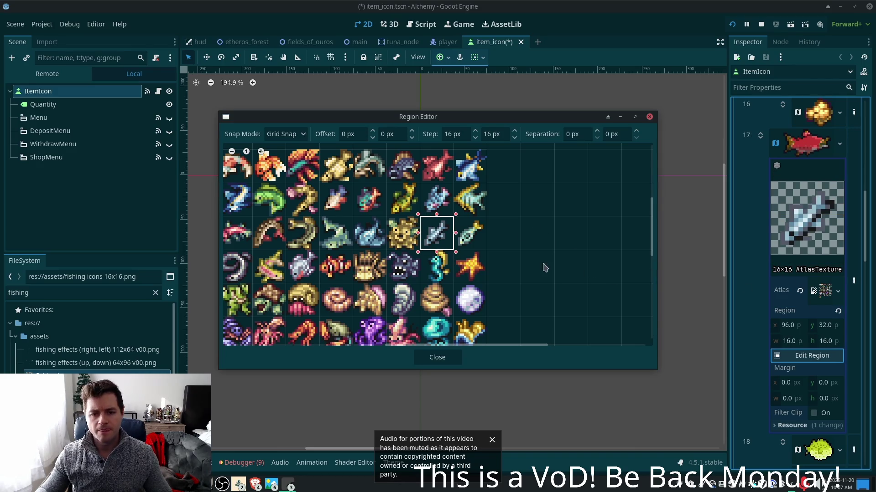
click(438, 357)
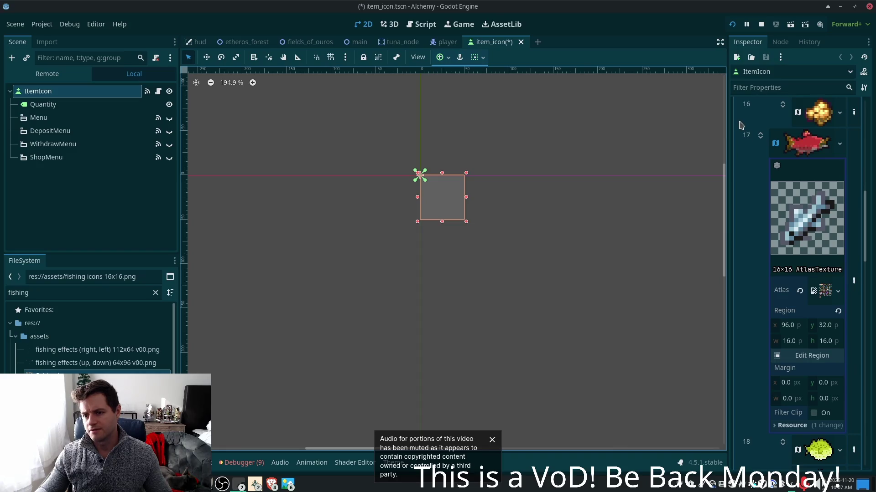
Collapse slot 17 and check the item_types table in phpMyAdmin before returning to Godot
click(782, 145)
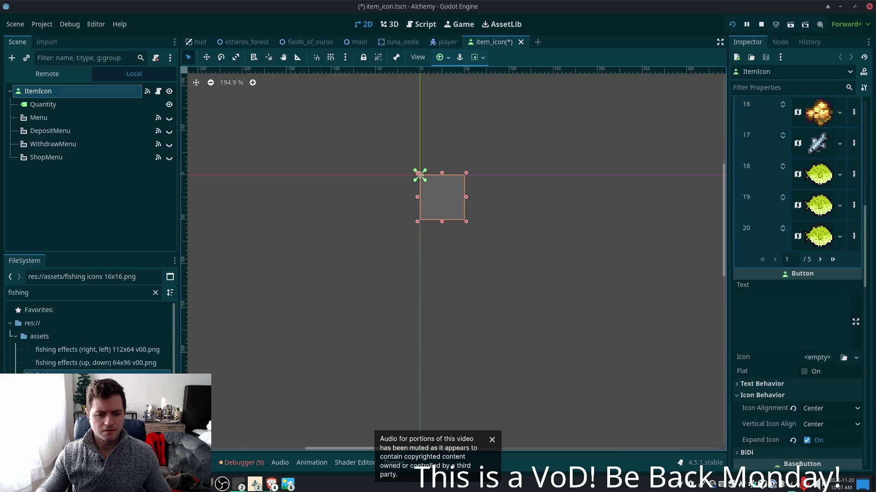
click(272, 485)
click(311, 411)
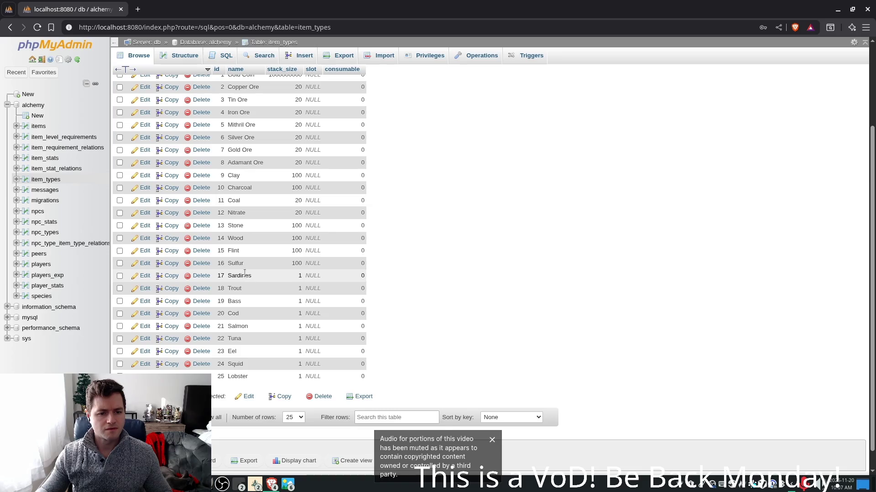
key(alt+Tab)
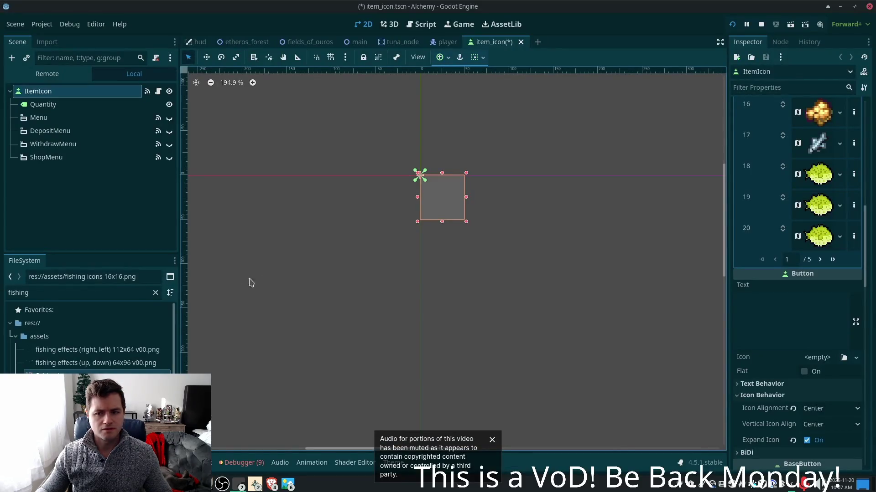
Expand texture slot 18 and bring up its Edit Region window
click(808, 181)
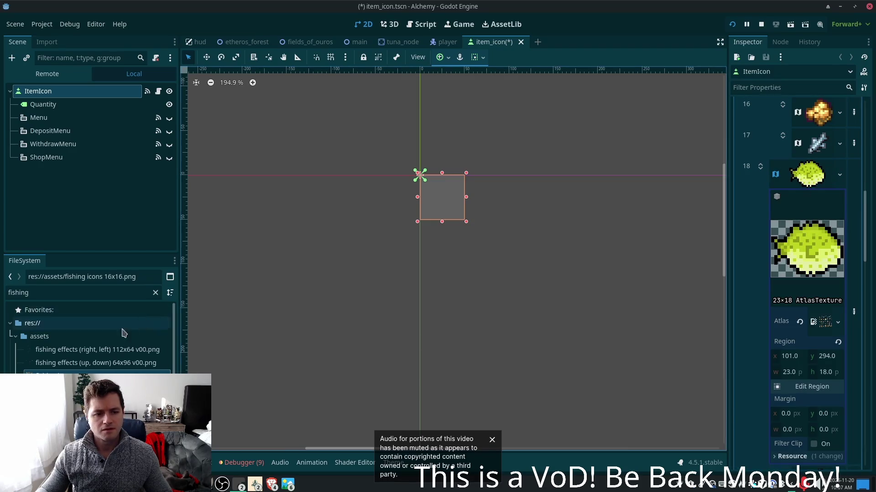
click(821, 327)
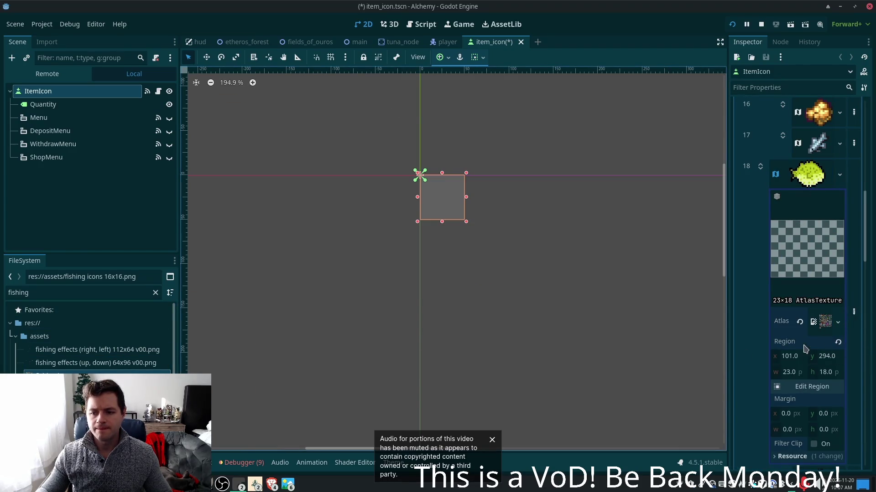
click(810, 387)
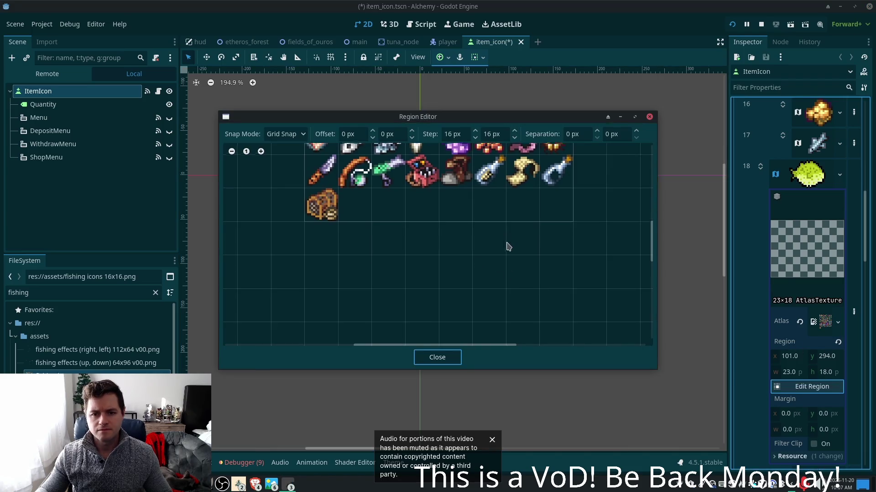
Zoom in on the fish sprite grid in the region editor
scroll(447, 210, up, 3)
scroll(438, 201, up, 5)
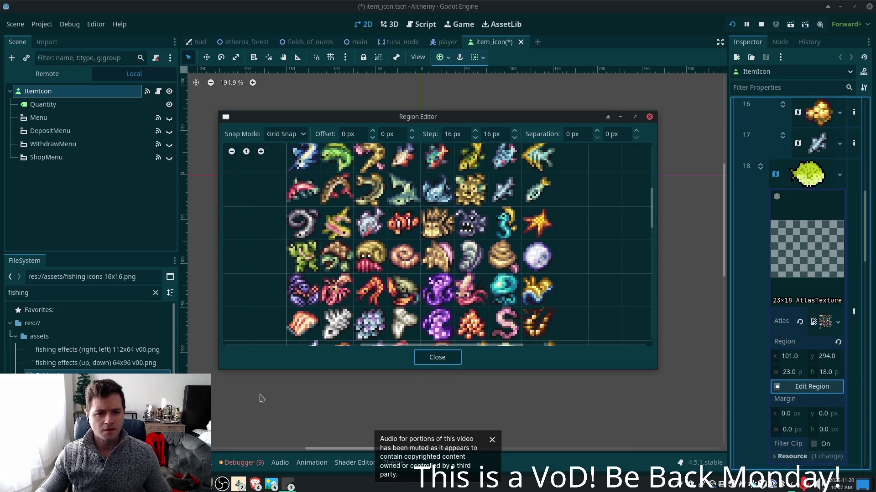
scroll(516, 165, up, 3)
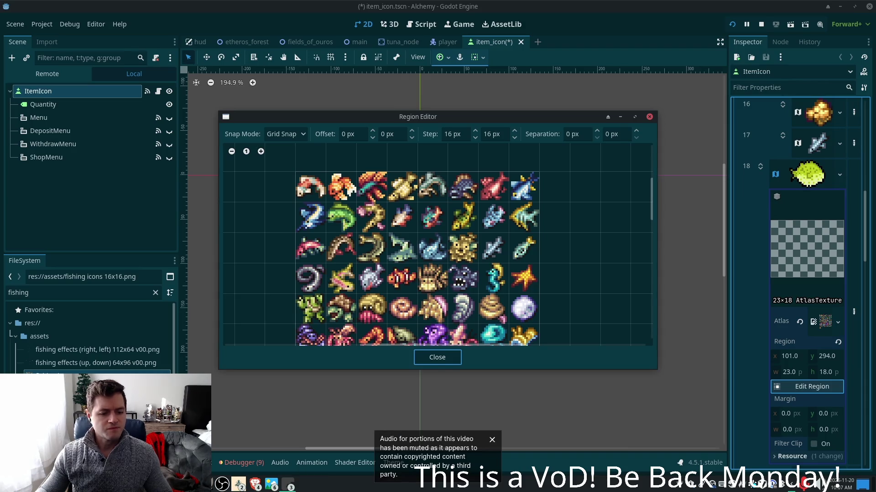
Switch to the Fishing Gear icon reference notes and start a search
mouse_move(281, 489)
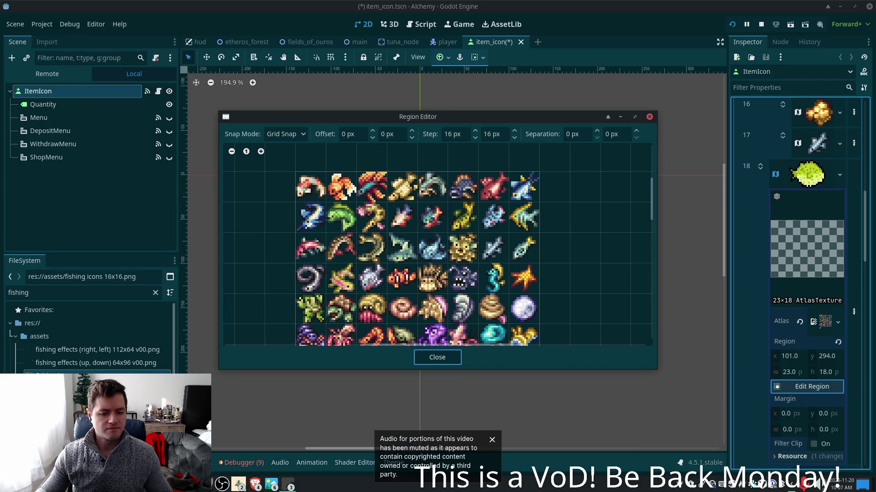
mouse_move(239, 485)
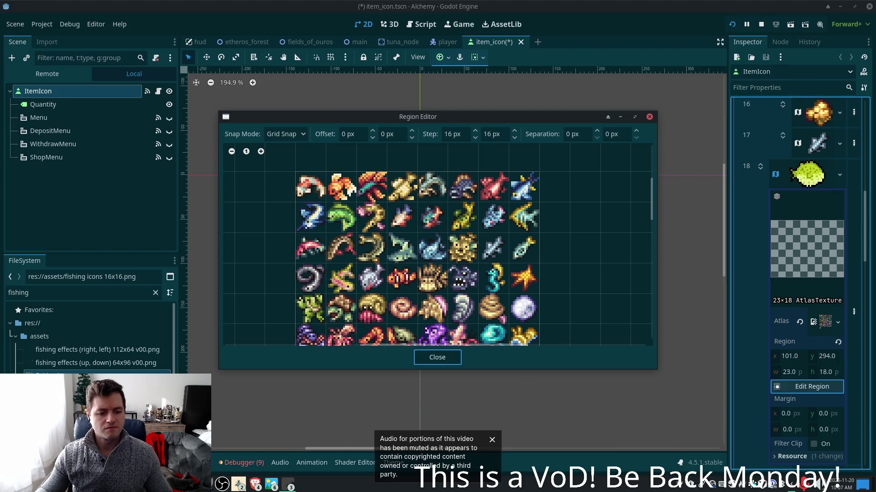
key(alt+Tab)
click(246, 196)
key(ctrl+f)
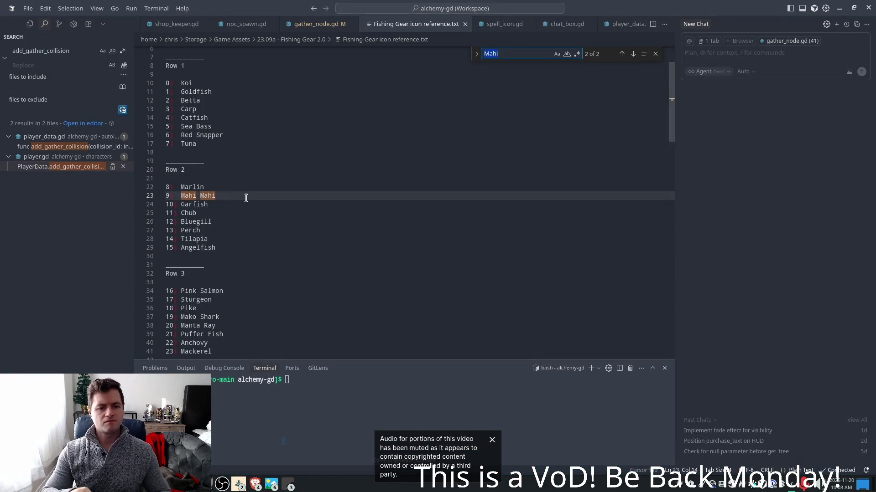
Search the reference for 'trout' to find Rainbow Trout (icon 25), then return to Godot
text(trout)
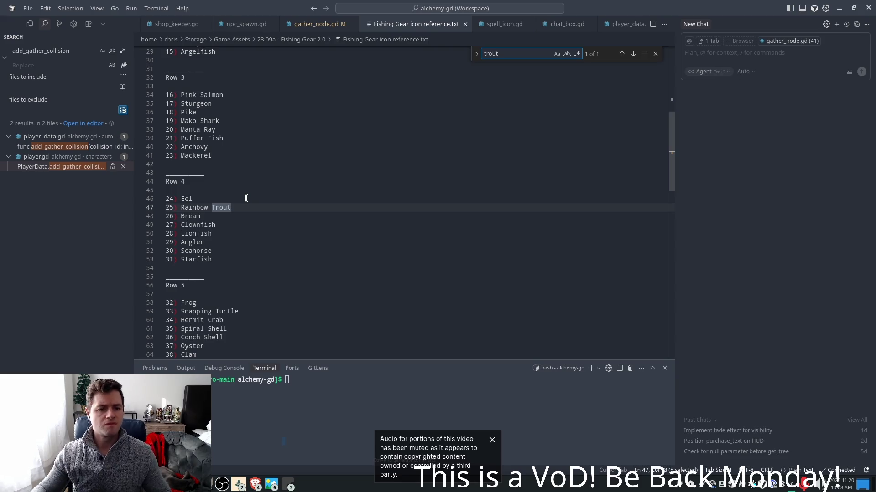
key(alt+Tab)
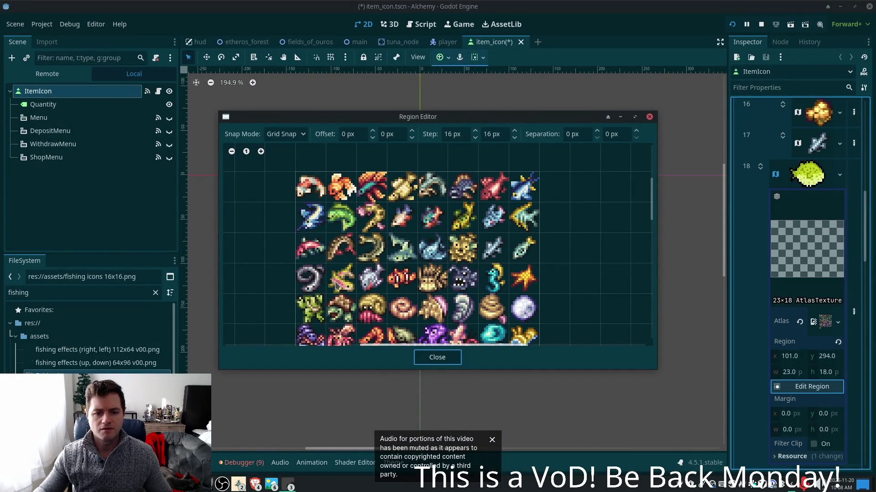
Select slot 18's pink rainbow trout cell at 16, 48 (16×16) and close the region editor
drag(326, 267, 355, 293)
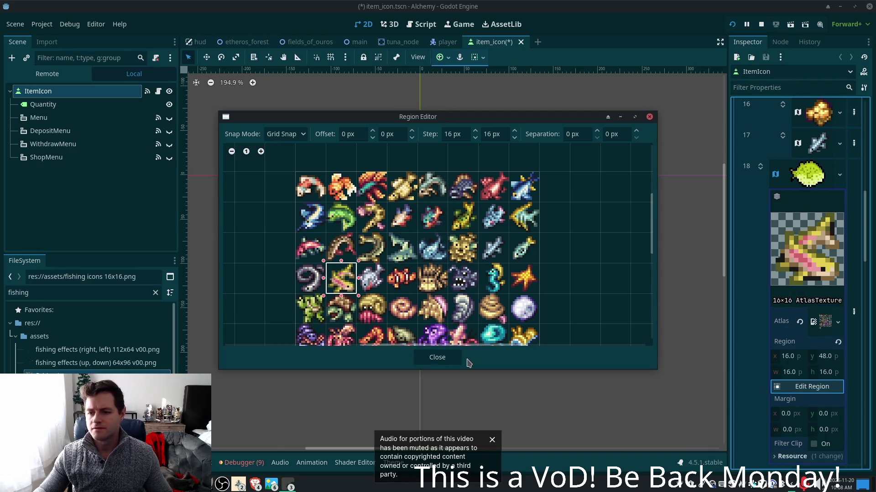
click(444, 361)
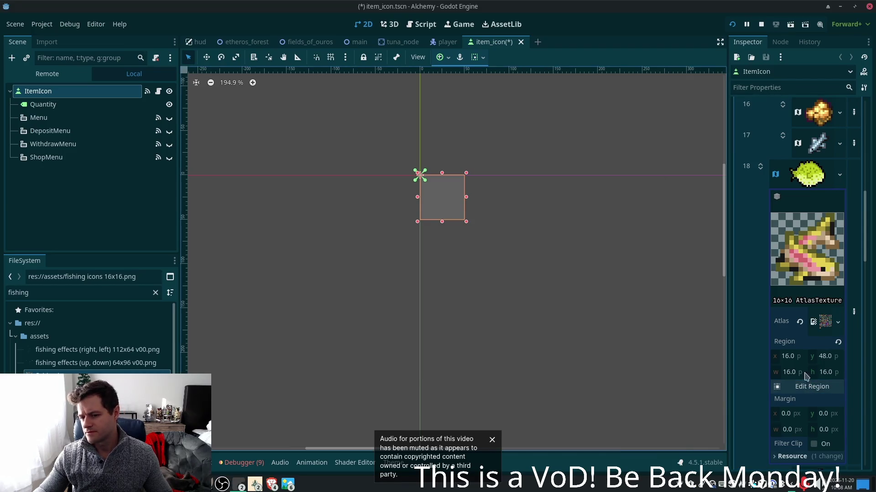
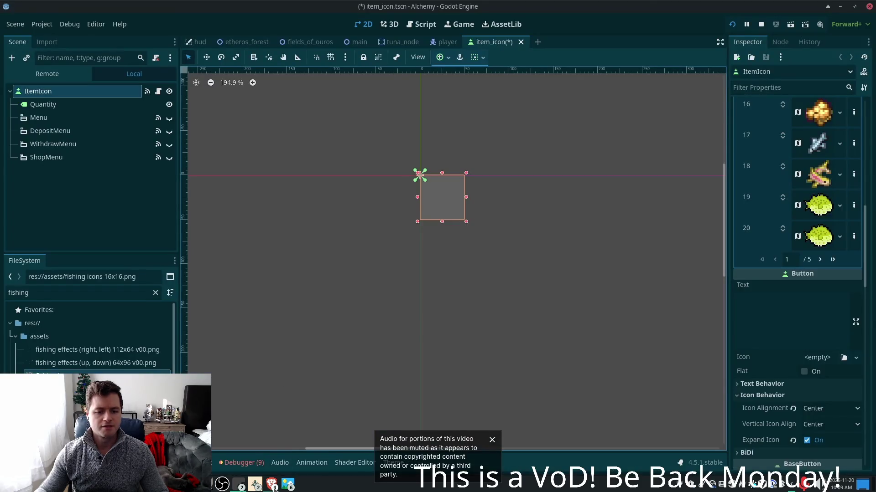
Bring up the phpMyAdmin item table and move the item_types page into its own window, out of the way
click(272, 485)
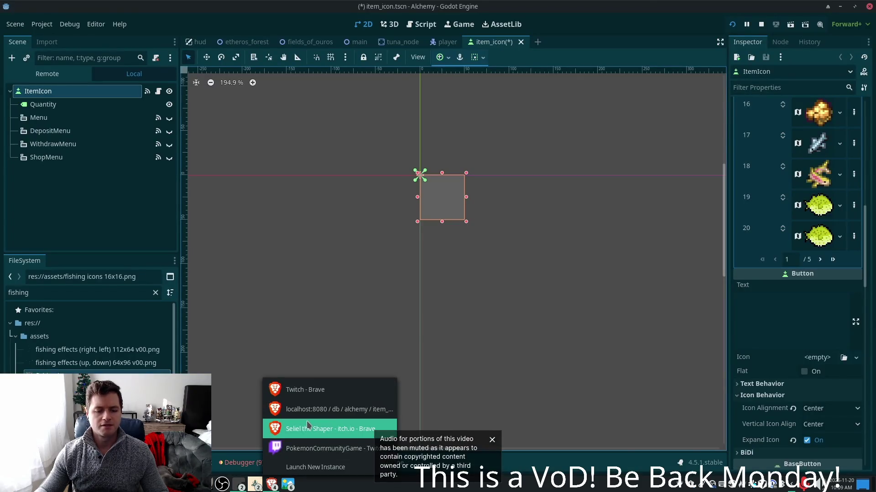
click(302, 409)
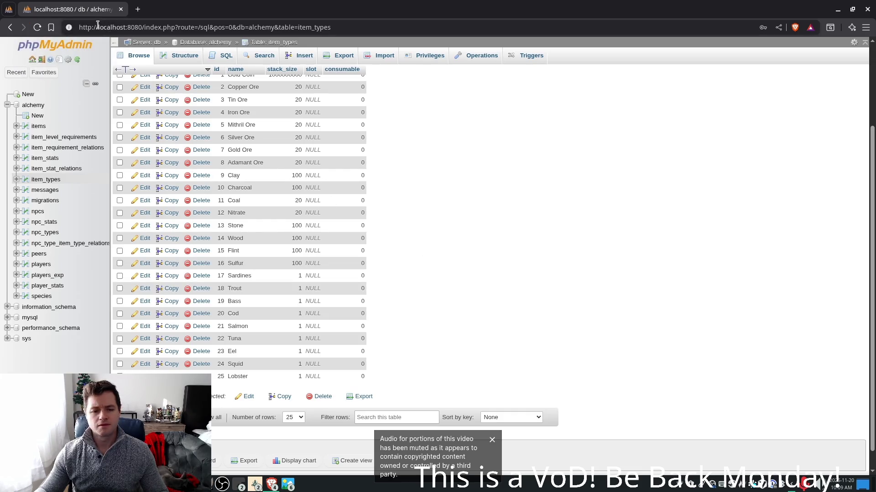
drag(89, 16, 158, 78)
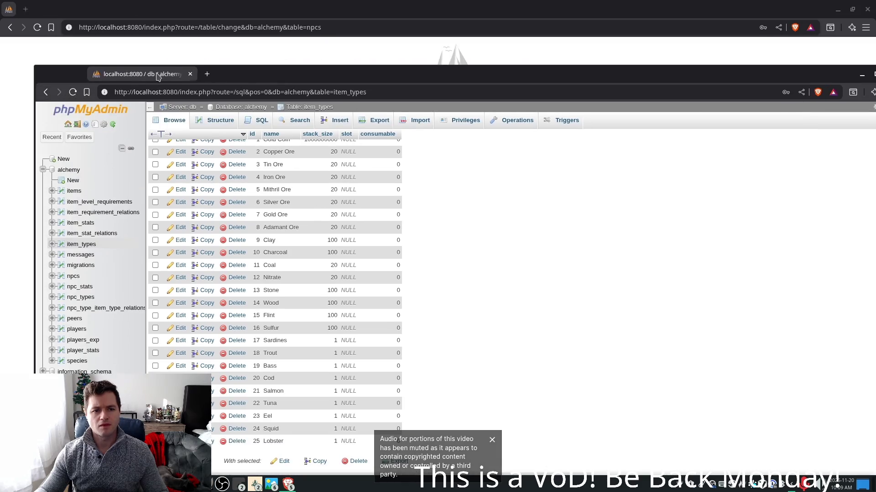
drag(597, 81, 520, 65)
mouse_move(817, 52)
mouse_down()
mouse_move(568, 107)
mouse_move(288, 187)
mouse_up()
drag(201, 192, 875, 182)
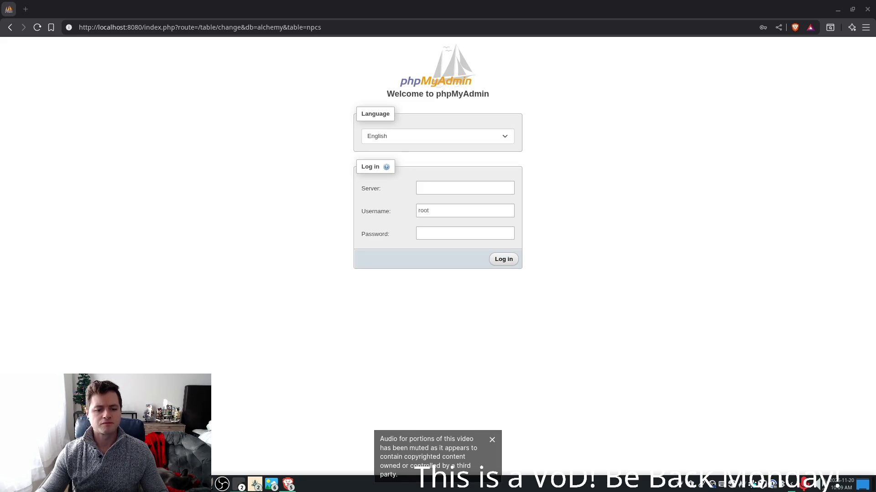
Search the fishing icon reference for Bass, finding Sea Bass as entry 5
click(255, 484)
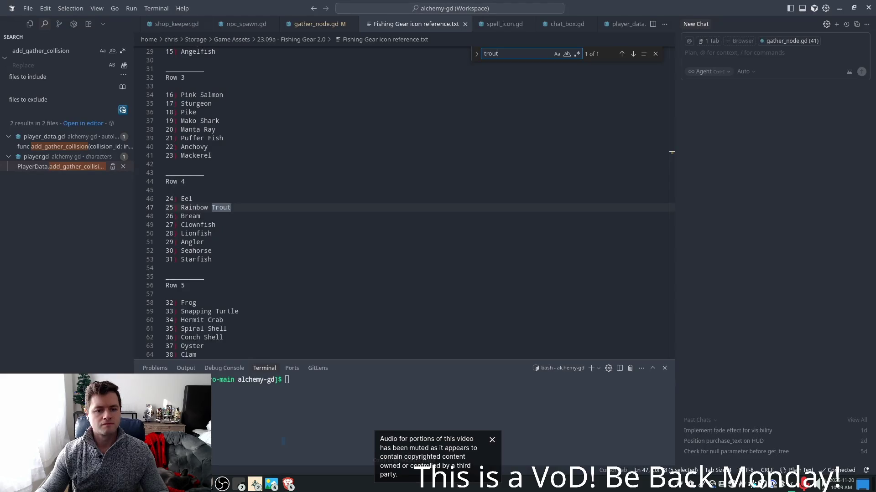
click(252, 182)
scroll(269, 206, up, 6)
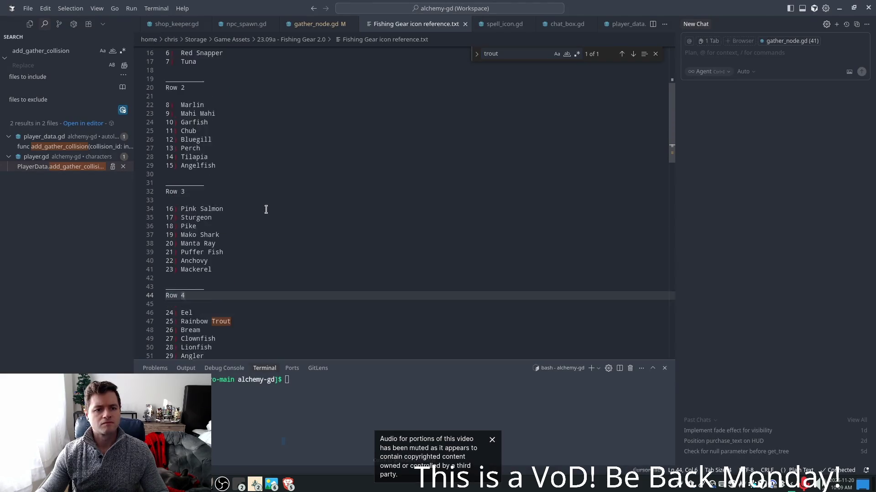
click(214, 93)
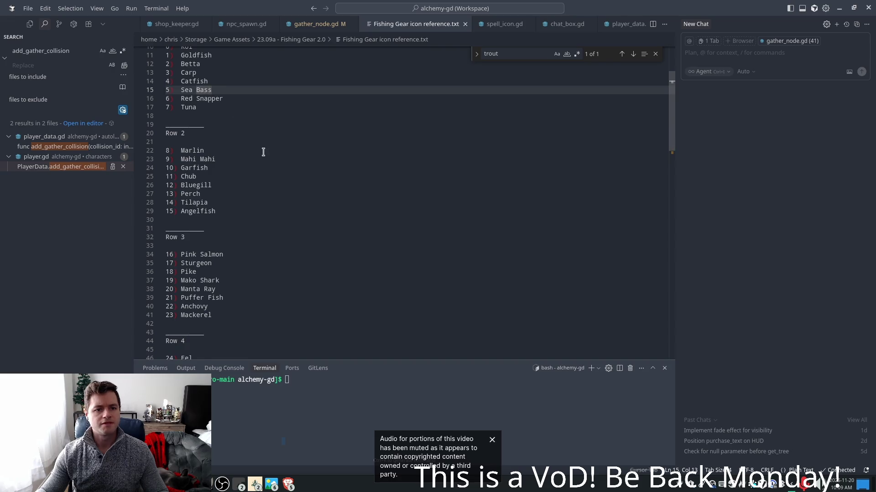
scroll(263, 152, up, 1)
double_click(207, 99)
click(209, 113)
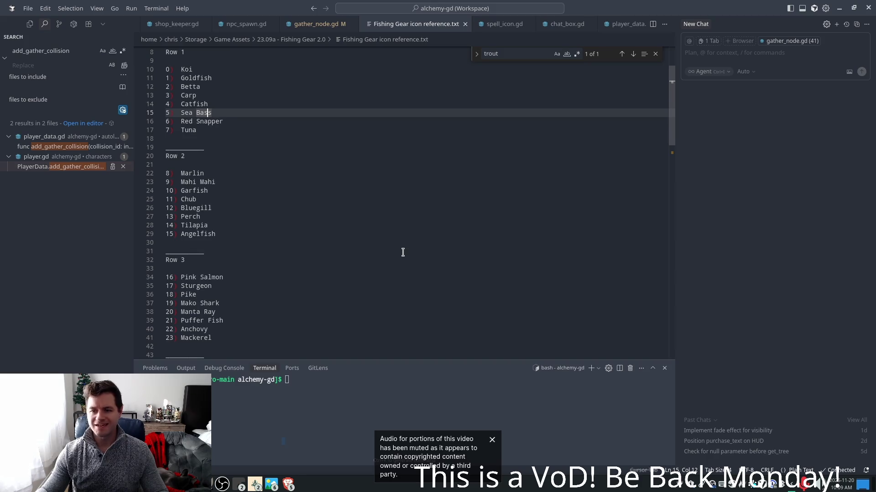
key(ctrl+f)
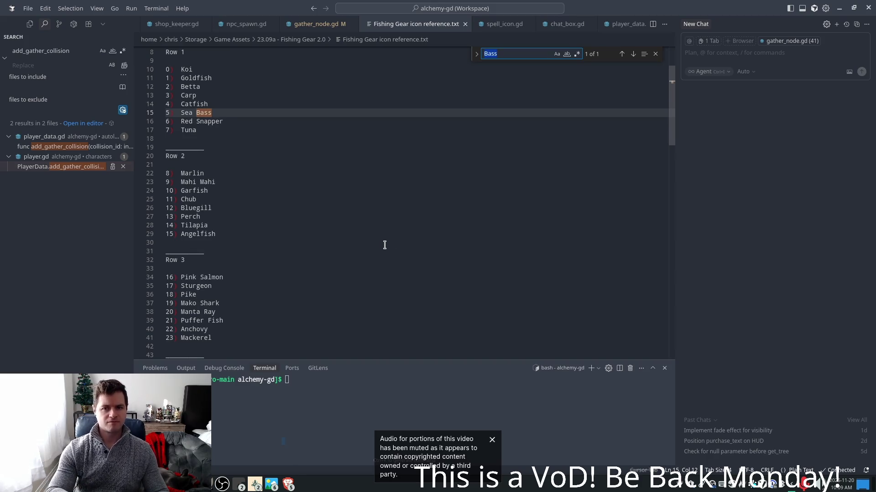
click(205, 165)
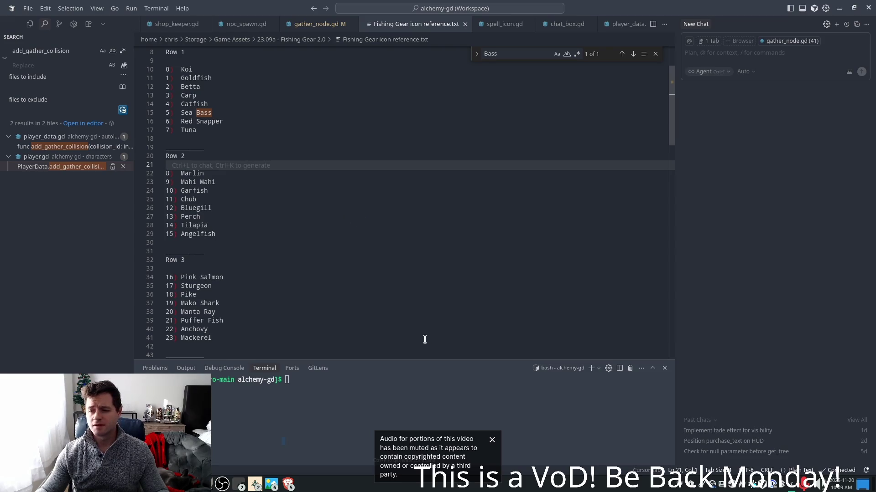
key(alt+Tab)
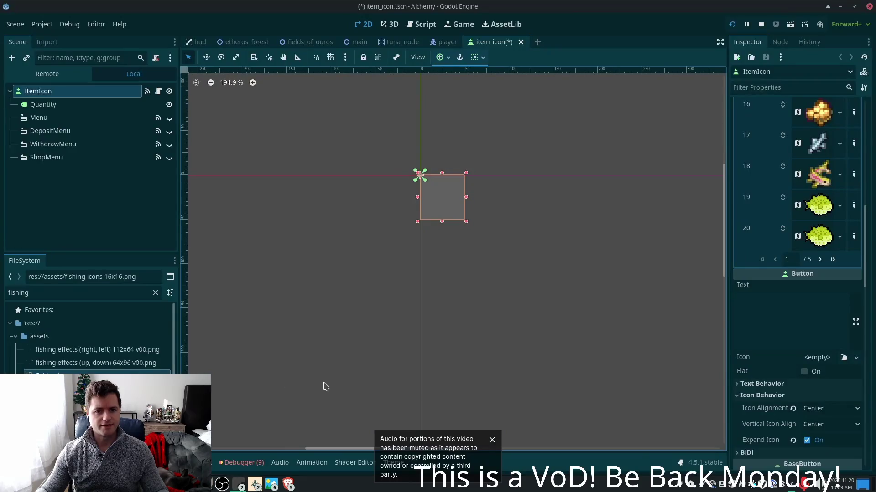
Set ItemIcon icon 19's atlas region to the 16×16 Sea Bass cell at x 80, y 0
click(819, 205)
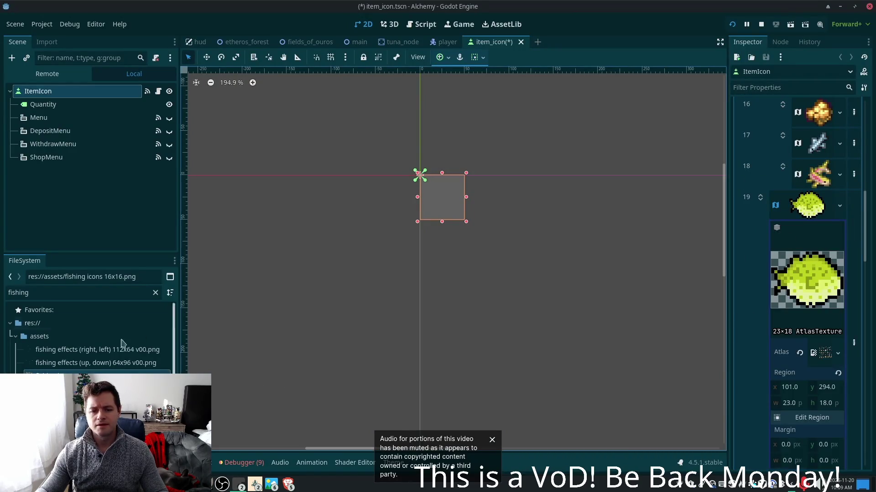
click(811, 422)
scroll(459, 247, up, 5)
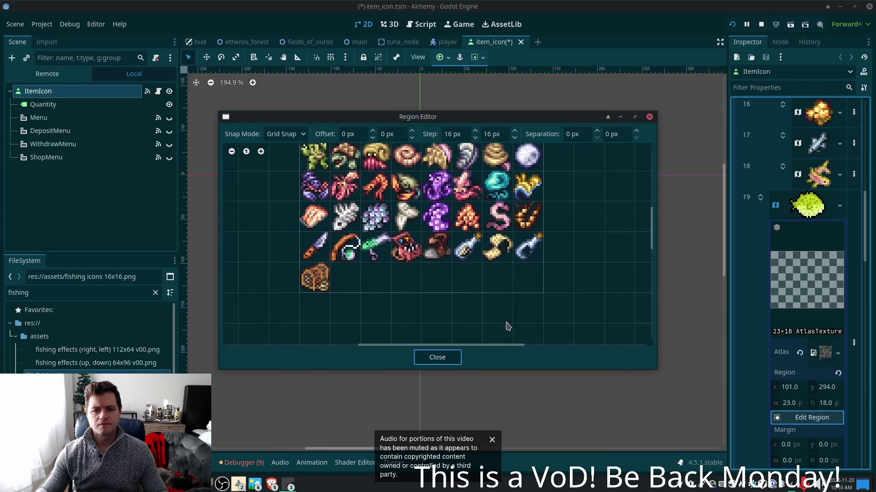
scroll(492, 155, up, 5)
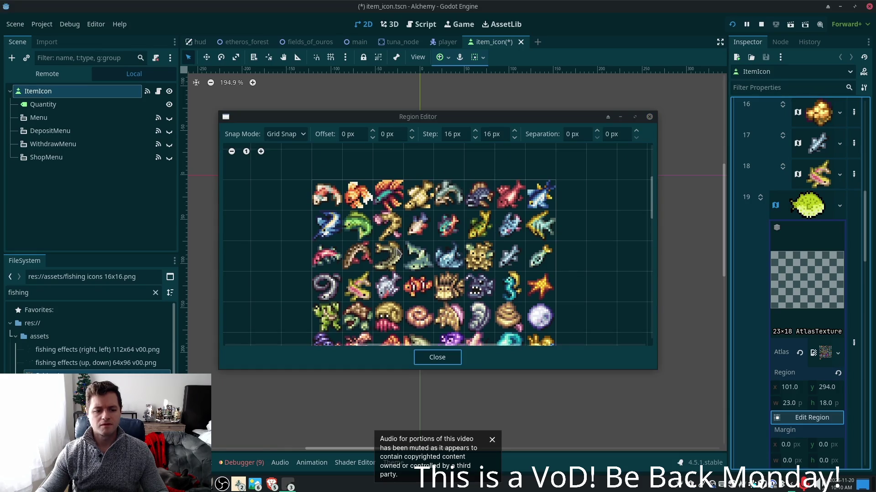
key(alt+Tab)
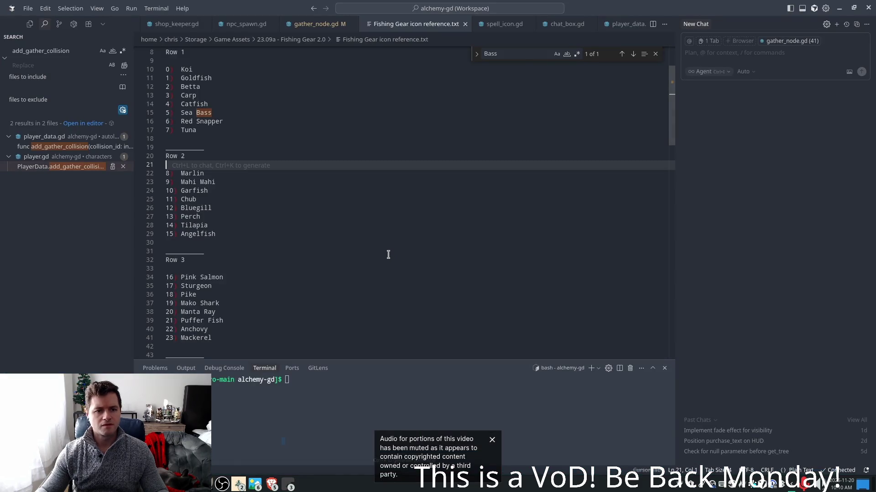
key(alt+Tab)
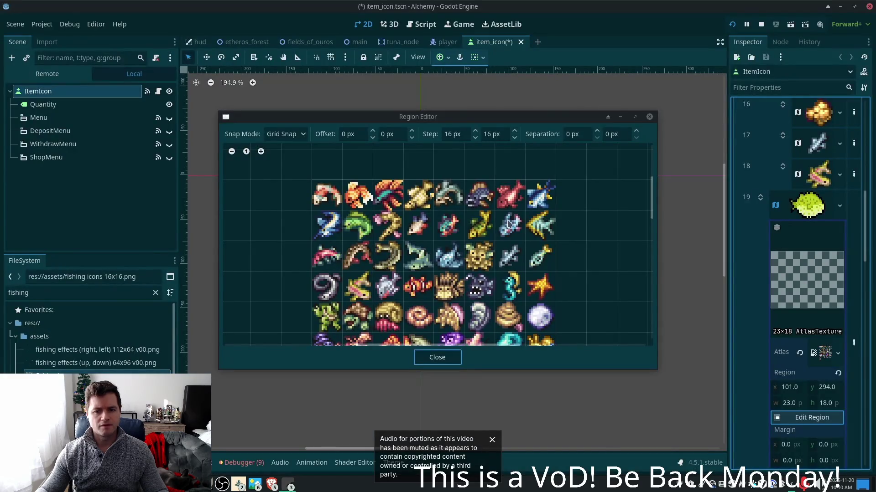
click(467, 184)
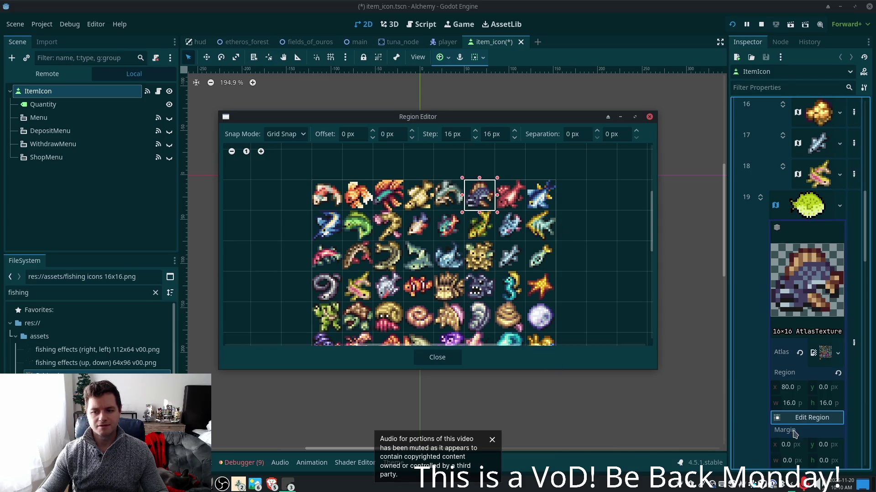
click(452, 358)
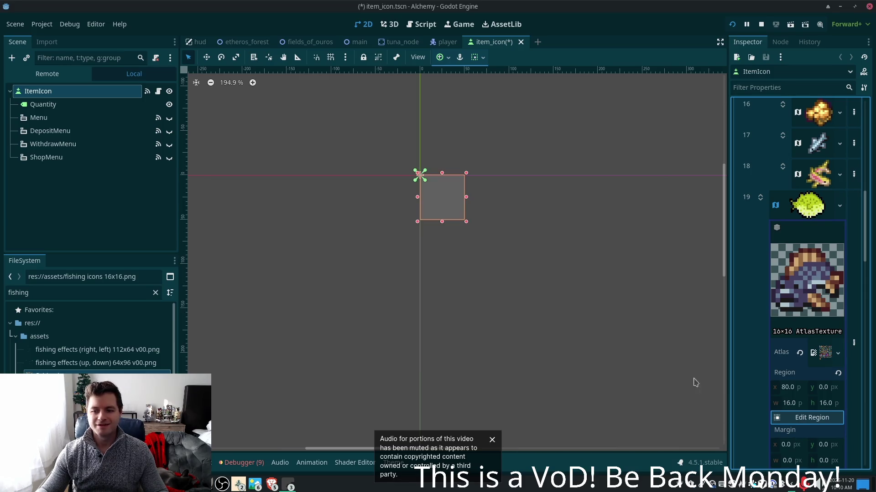
click(811, 205)
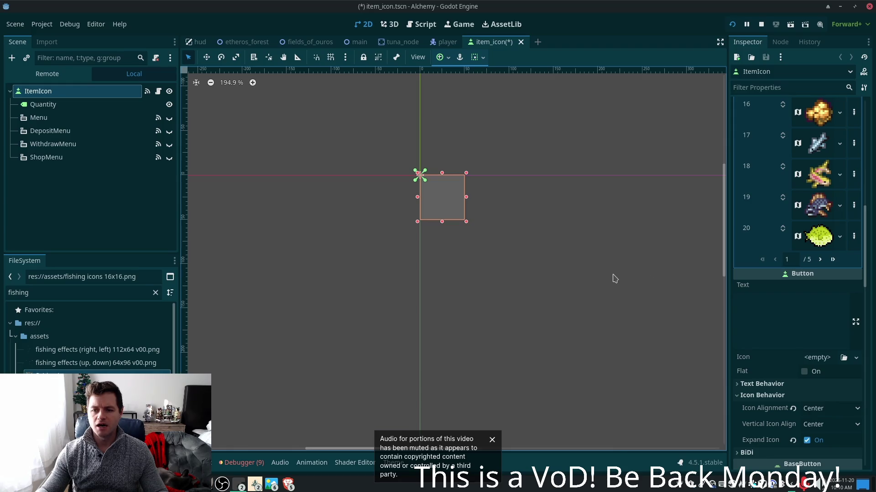
key(alt+Tab)
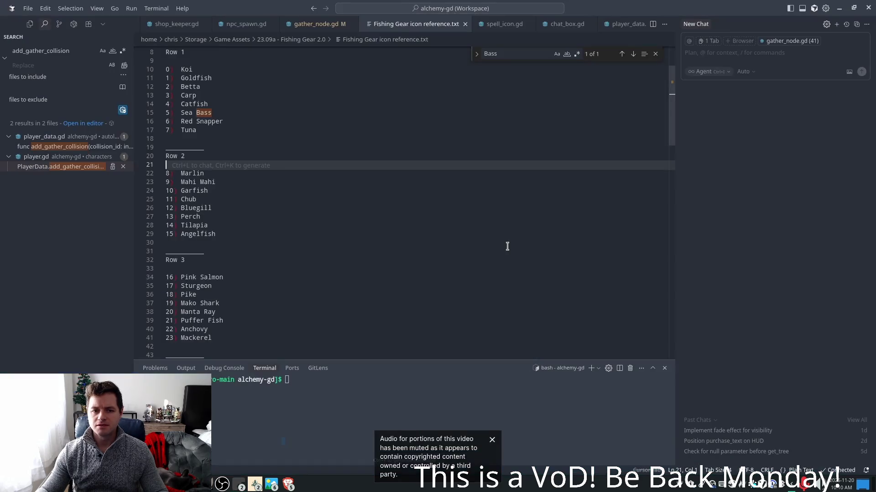
Search the fishing icon reference for 'cod', confirming it has no entry
scroll(310, 167, up, 1)
click(234, 110)
key(ctrl+f)
text(cod)
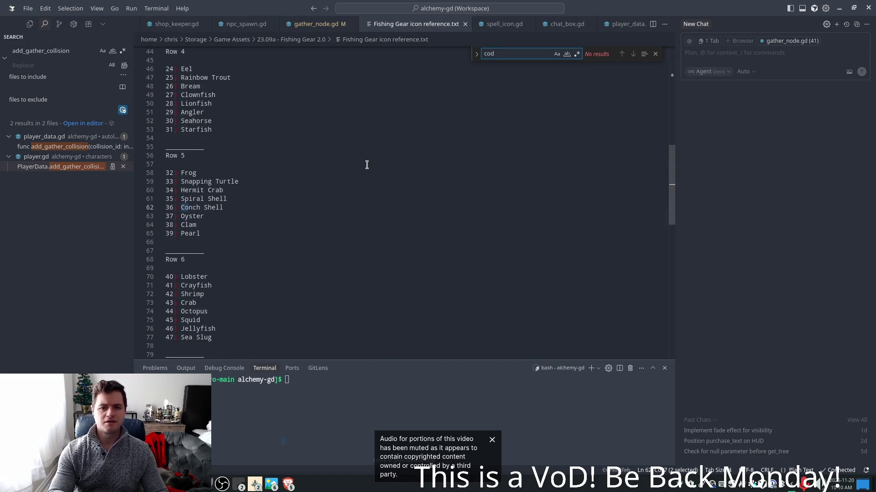
key(alt+Tab)
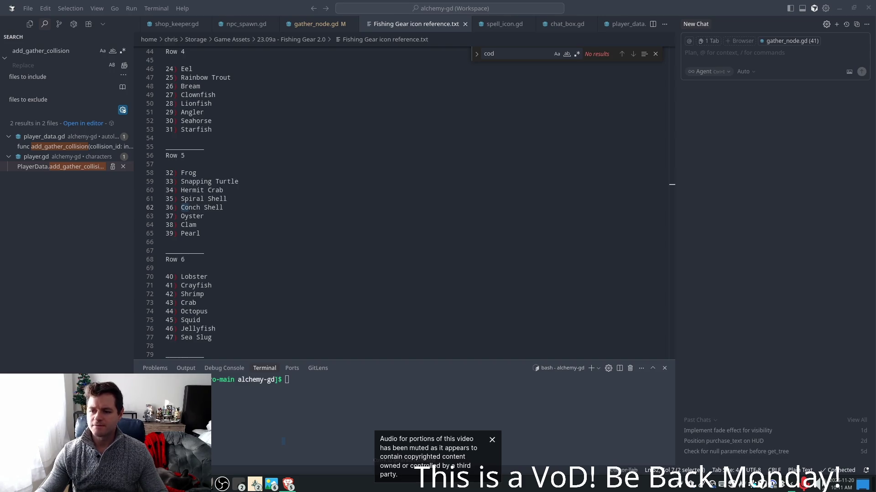
click(257, 485)
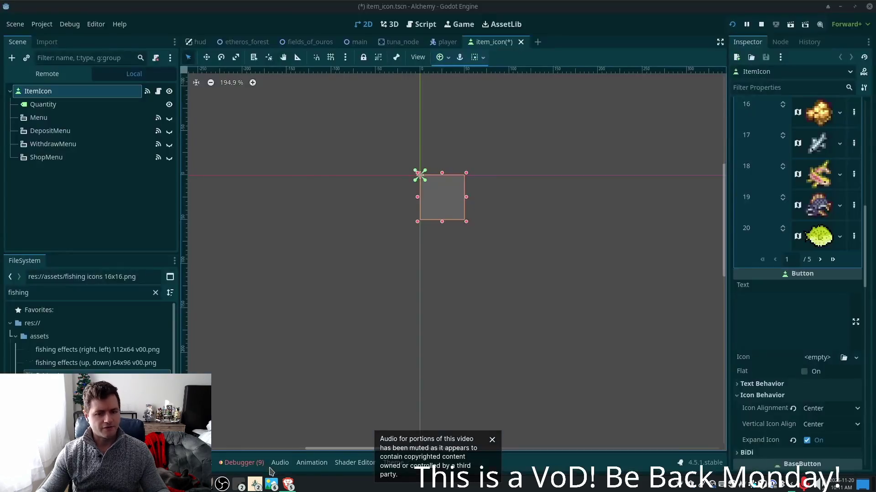
Open icon 20's atlas region editor and browse the fishing sprite sheet
click(817, 235)
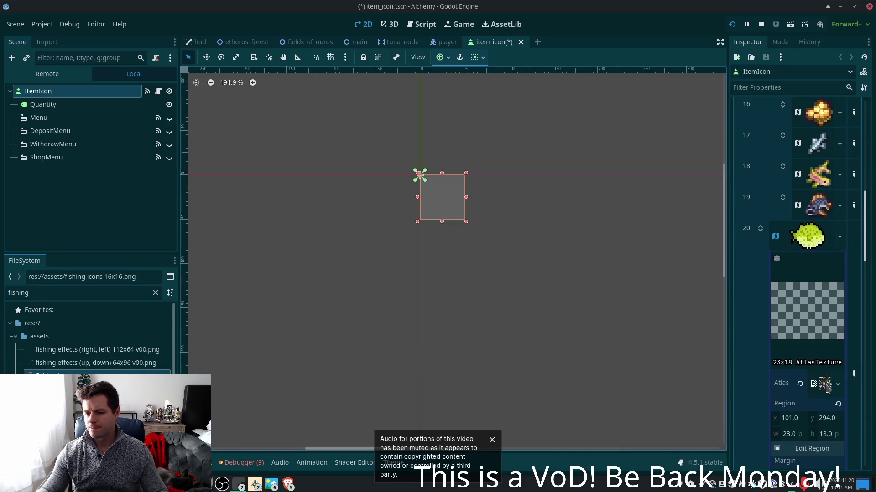
click(805, 449)
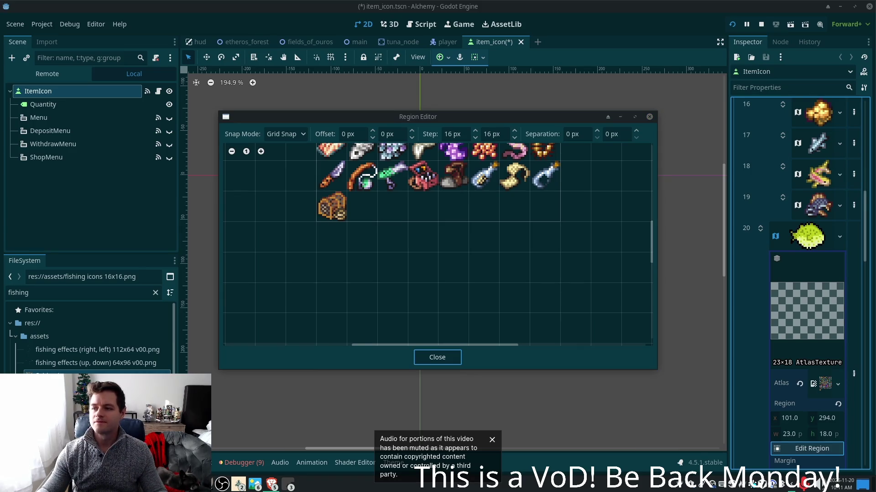
scroll(466, 308, up, 5)
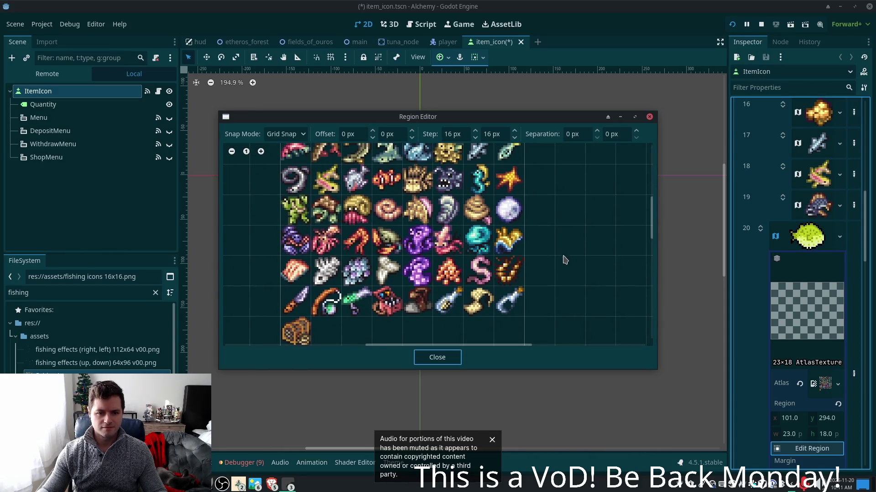
drag(565, 259, 572, 271)
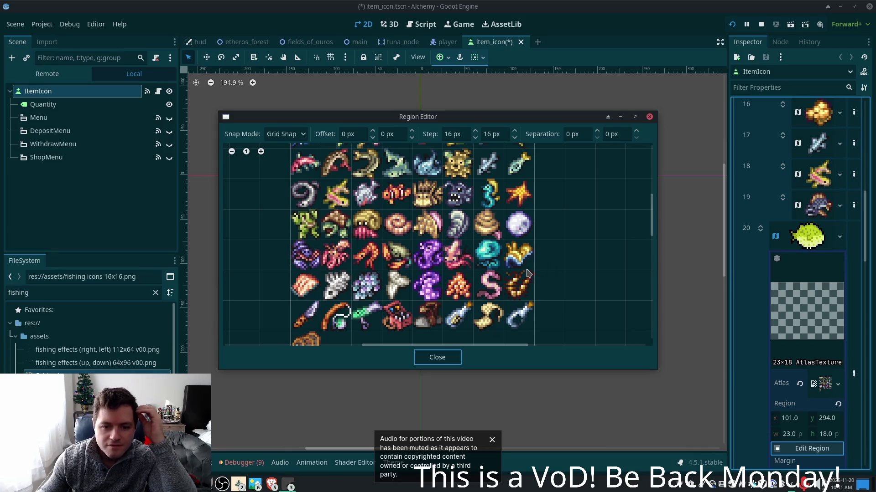
scroll(586, 275, up, 5)
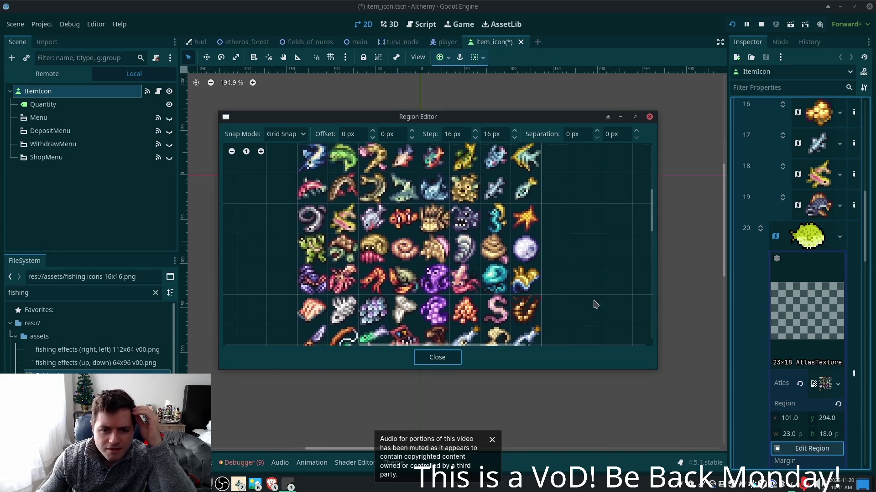
scroll(592, 334, up, 2)
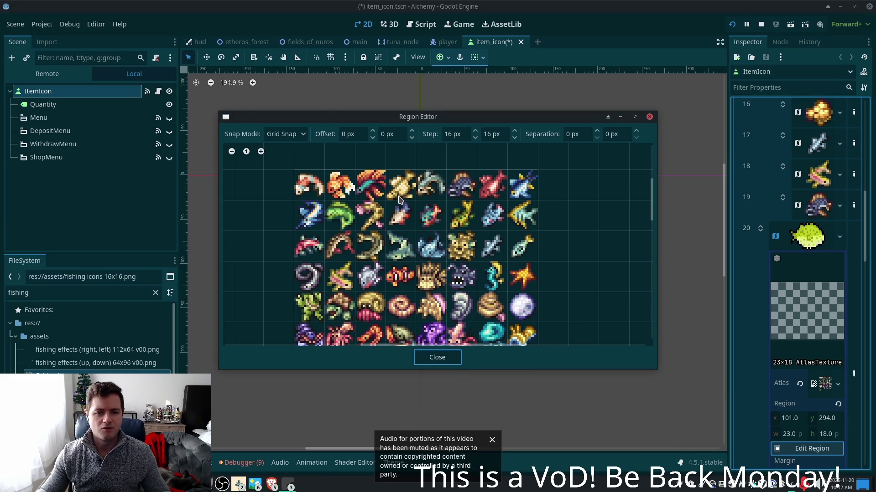
key(alt+Tab)
mouse_move(258, 195)
mouse_down()
mouse_move(293, 215)
mouse_move(293, 242)
mouse_up()
Locate Sturgeon, entry 17, in the Fishing Gear icon reference list
key(ctrl+x)
key(ctrl+v)
scroll(305, 215, up, 1)
scroll(305, 215, up, 3)
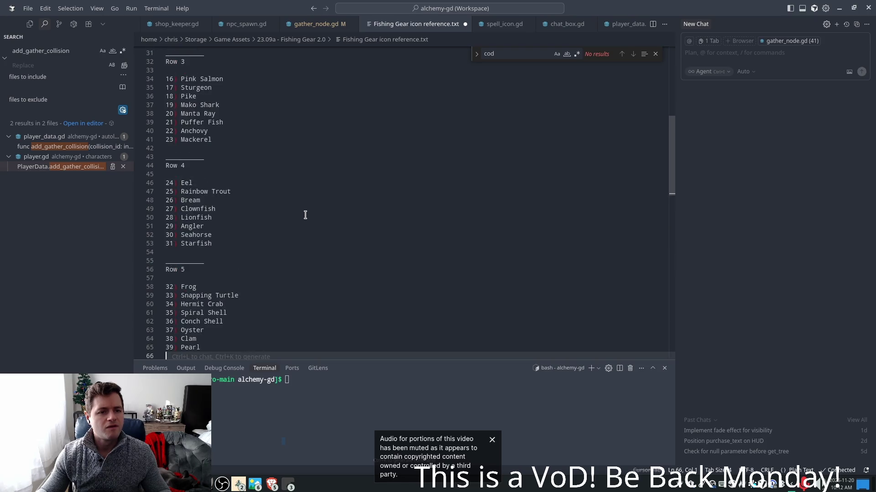
click(182, 88)
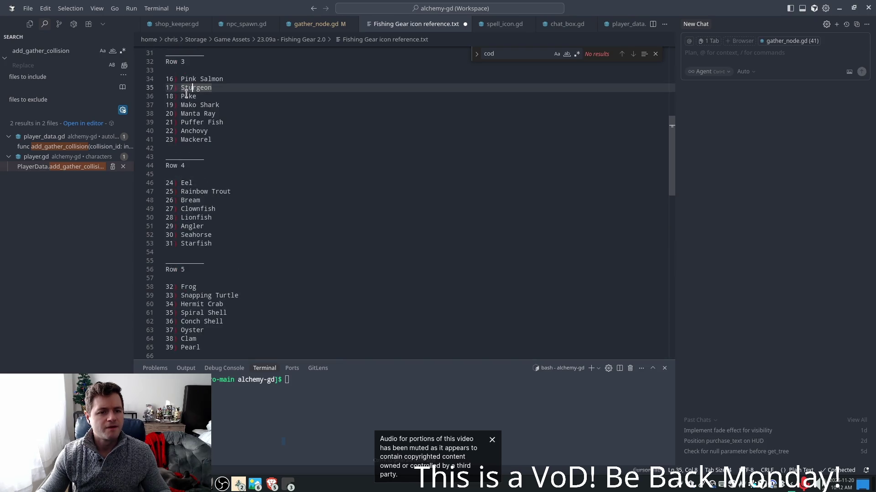
key(Down)
double_click(196, 87)
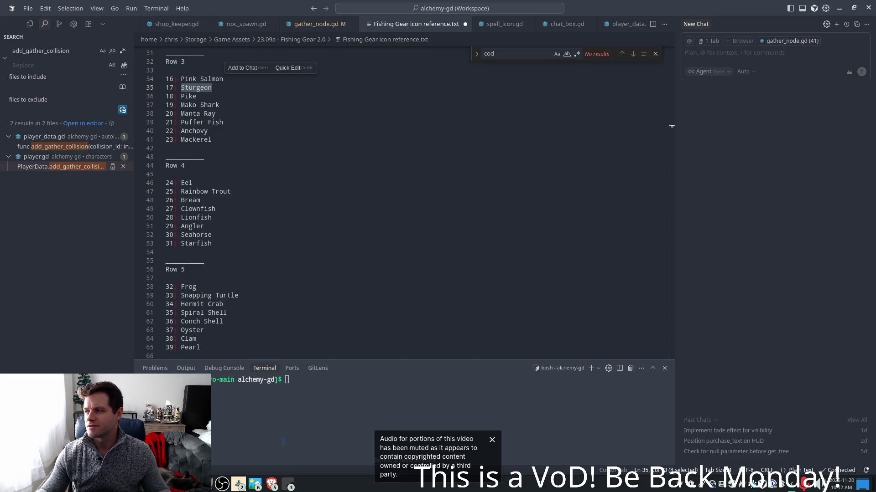
key(alt+Tab)
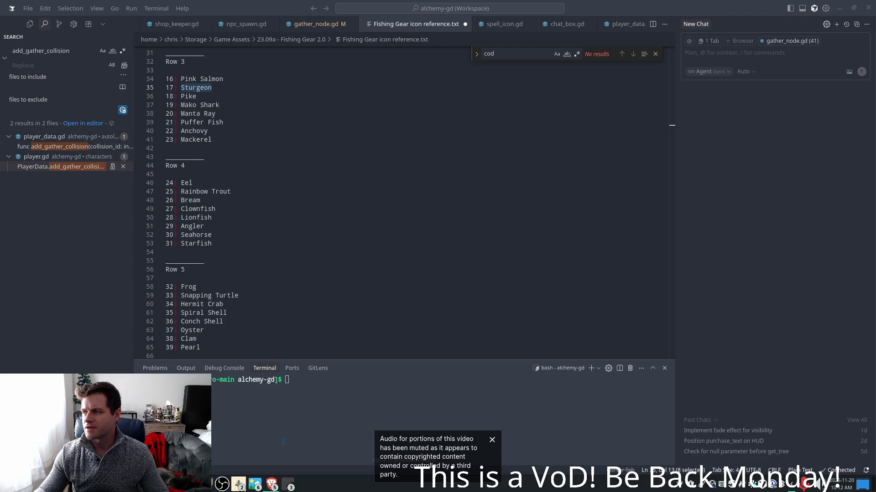
key(alt+Tab)
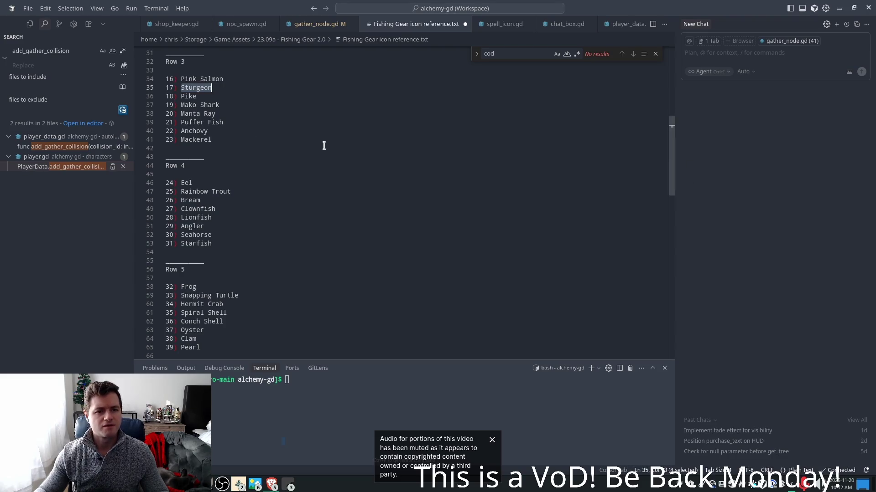
scroll(394, 229, up, 6)
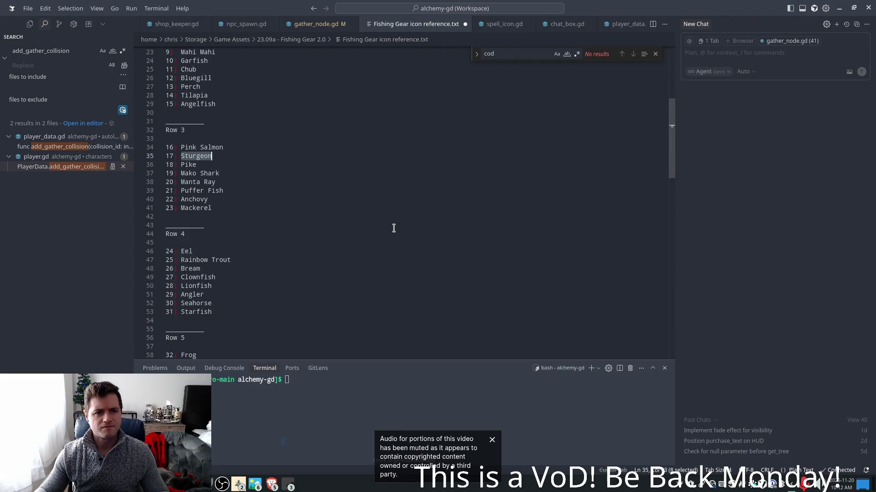
scroll(393, 229, up, 2)
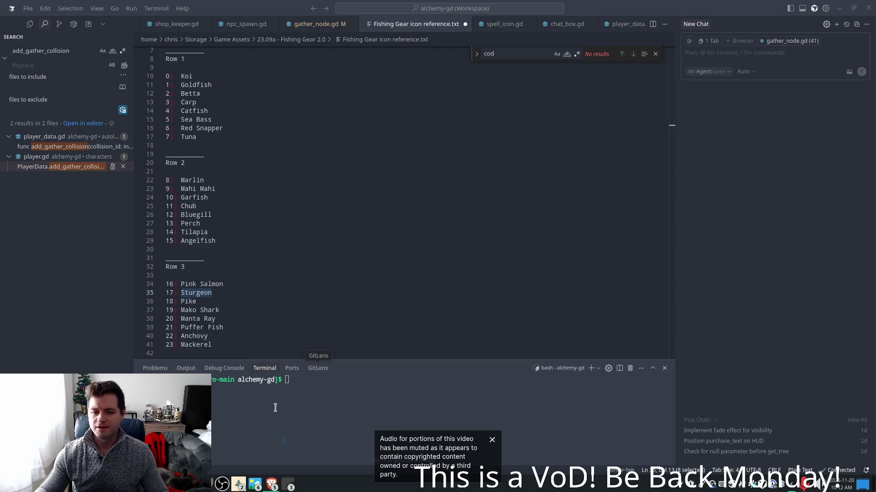
key(alt+Tab)
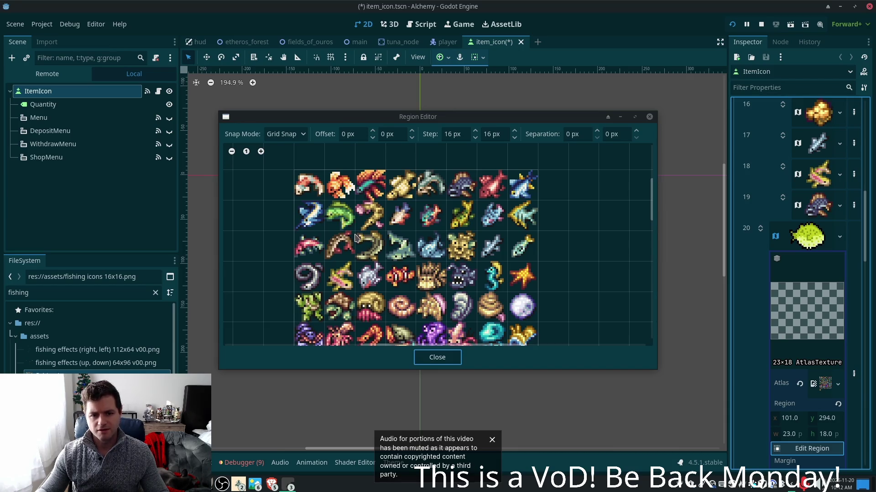
Close the region picker and save the item_icon scene
click(356, 235)
key(Escape)
key(ctrl+s)
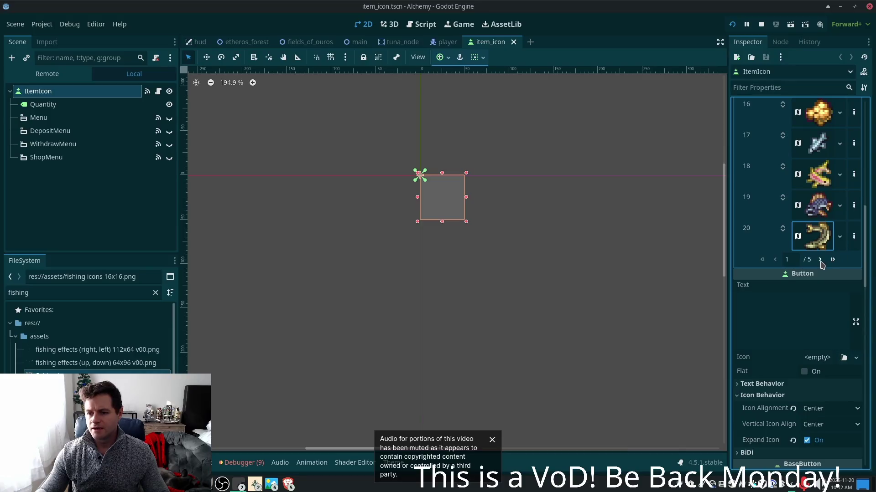
click(821, 260)
scroll(864, 274, up, 2)
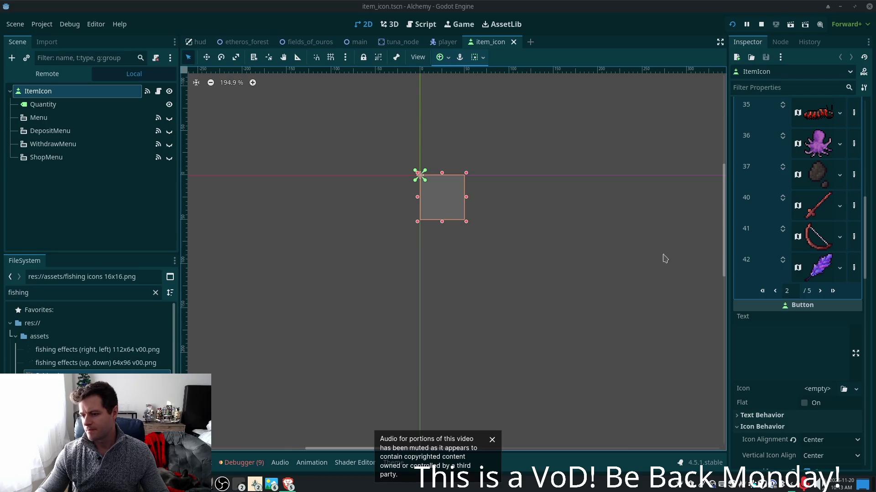
scroll(783, 204, up, 5)
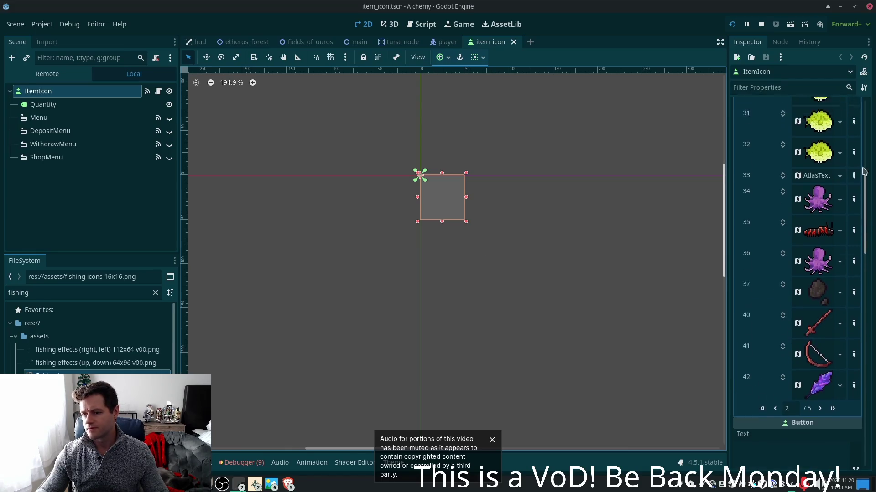
scroll(864, 172, up, 10)
Give icon entry 21 the fishing icons 16x16 atlas with the 16×16 region at 0, 32
click(807, 141)
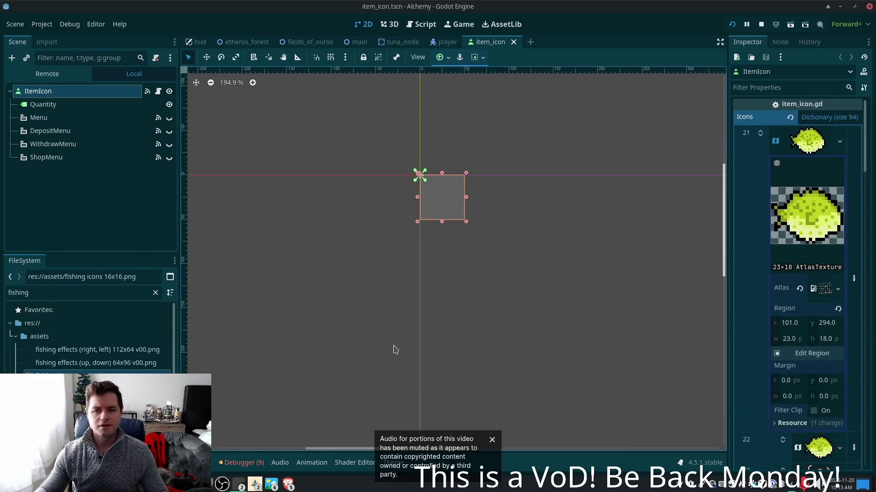
mouse_move(69, 375)
mouse_down()
mouse_move(404, 361)
mouse_move(825, 288)
mouse_up()
click(812, 353)
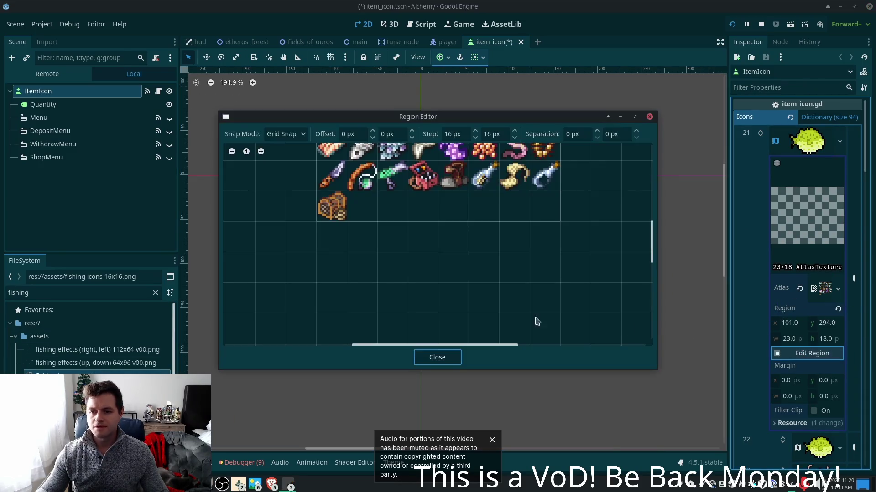
scroll(450, 271, up, 2)
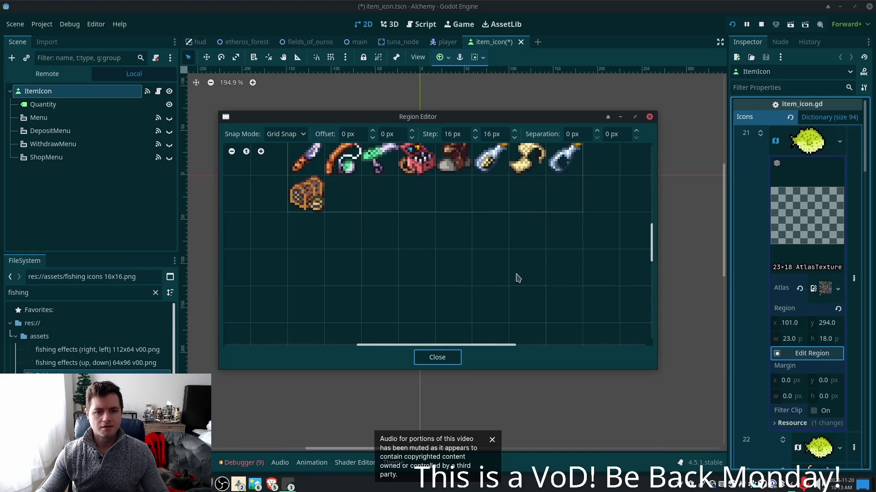
drag(651, 239, 651, 195)
scroll(456, 228, up, 3)
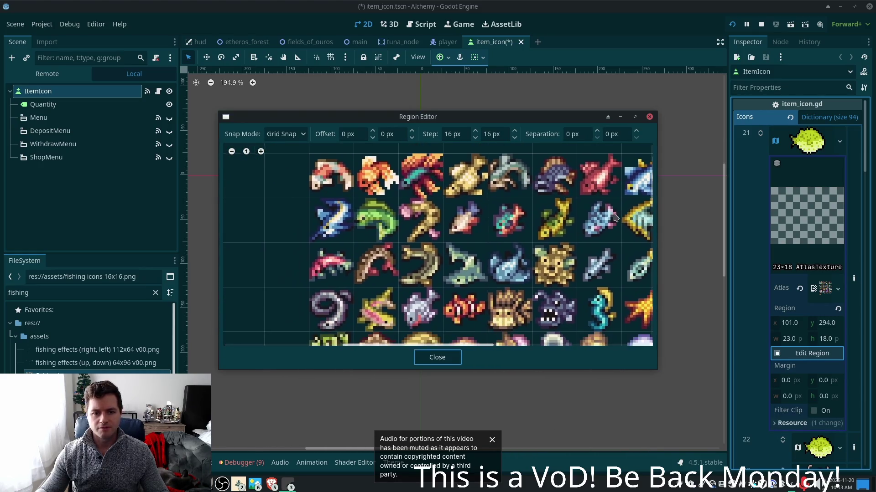
drag(309, 248, 349, 283)
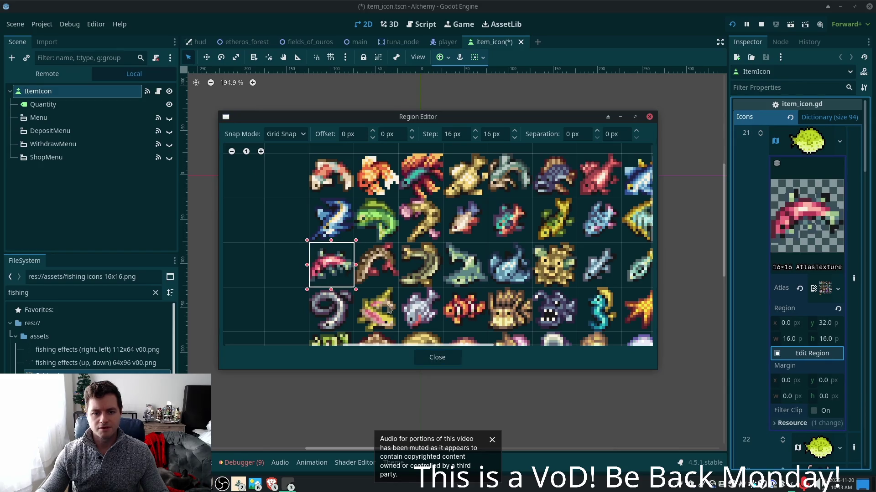
click(429, 358)
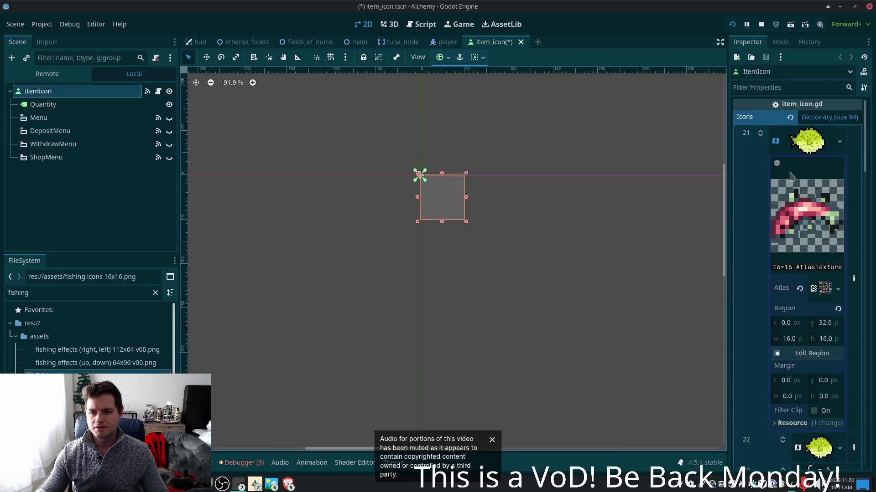
click(801, 133)
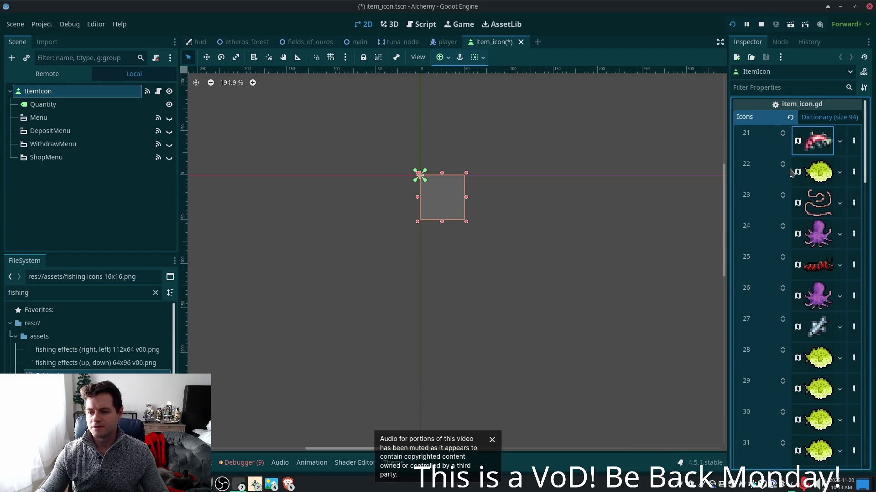
Give icon entry 22 the fishing icons 16x16 atlas with the 16×16 region at 112, 0
click(820, 169)
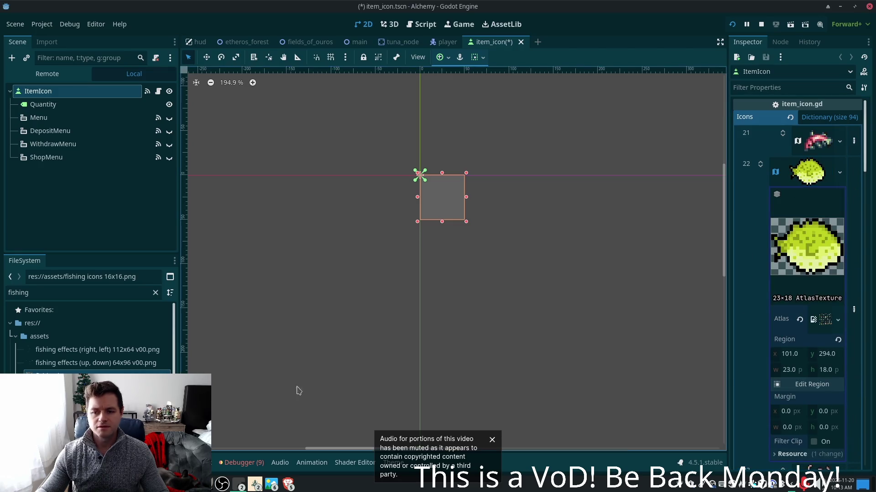
mouse_move(59, 376)
mouse_down()
mouse_move(641, 224)
mouse_move(824, 319)
mouse_up()
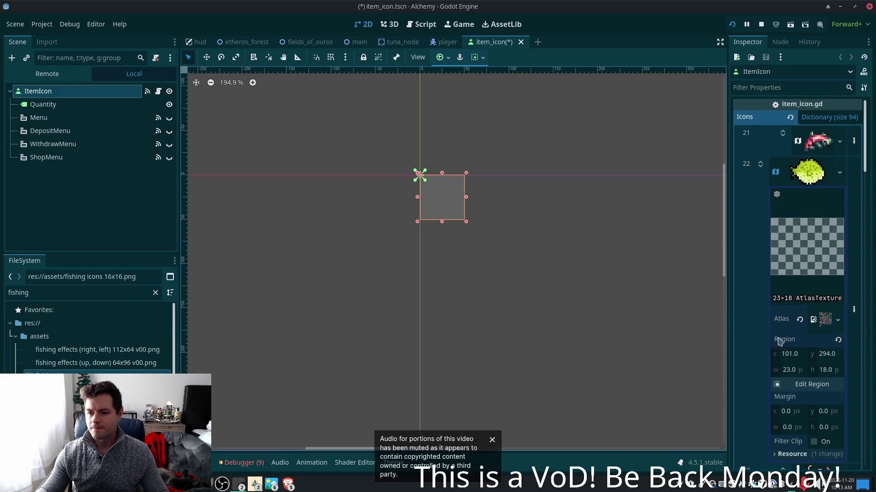
click(811, 386)
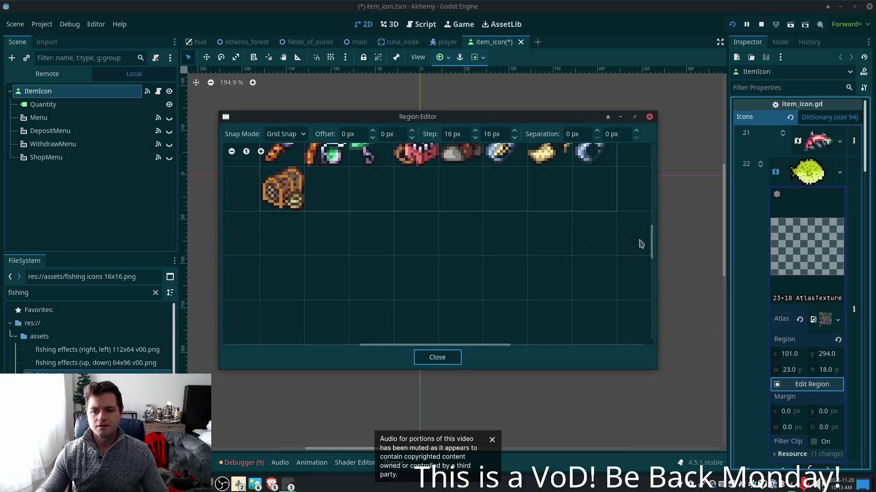
drag(657, 240, 654, 173)
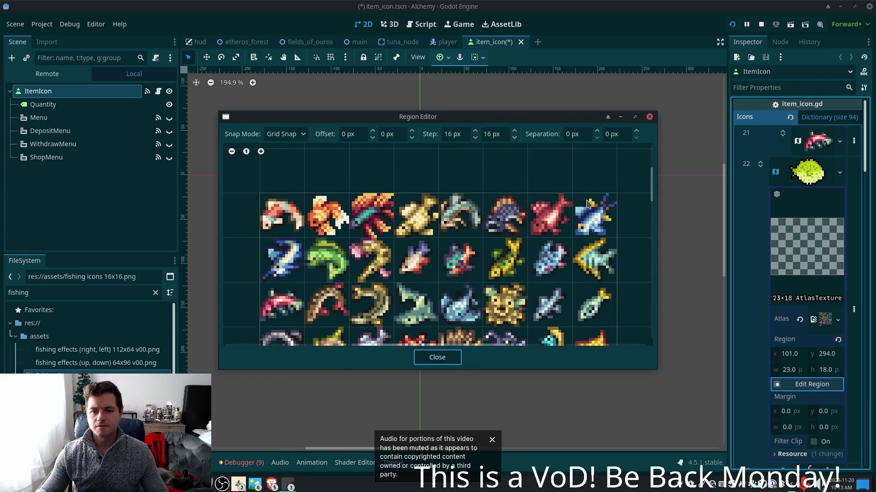
drag(574, 198, 613, 234)
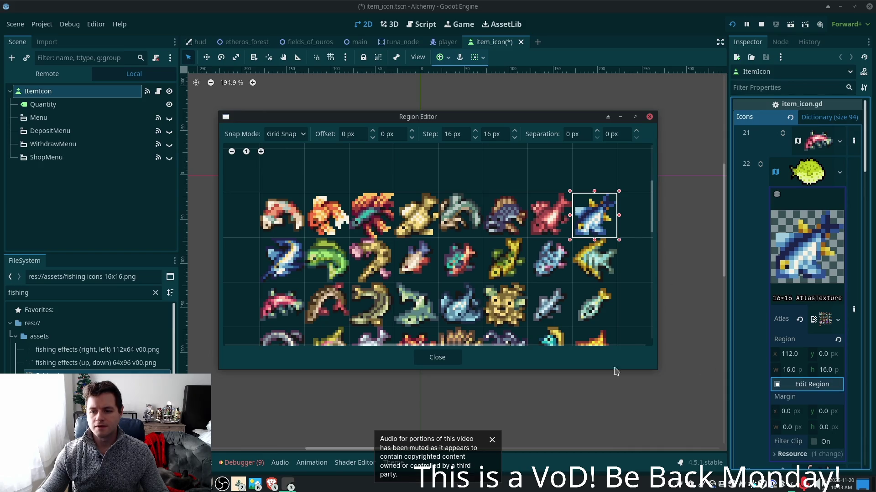
click(433, 358)
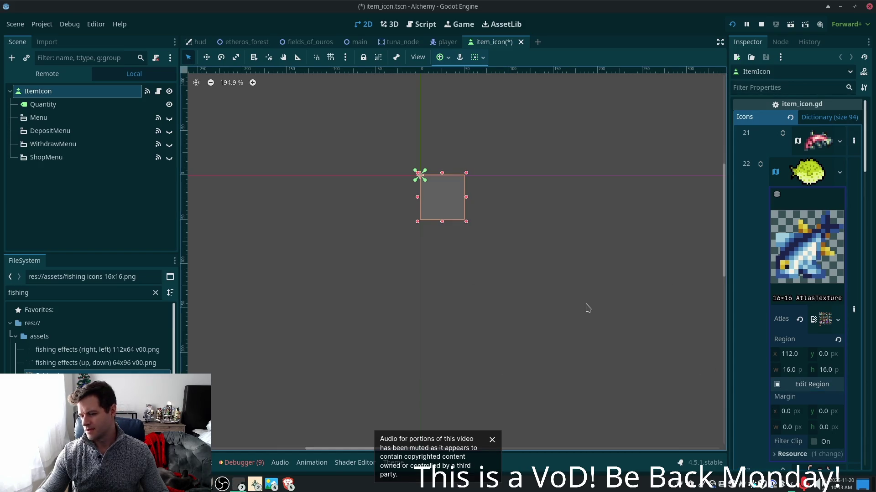
click(805, 182)
Give icon entry 23 the fishing icons atlas, using the spiral icon starting the fourth row
click(814, 206)
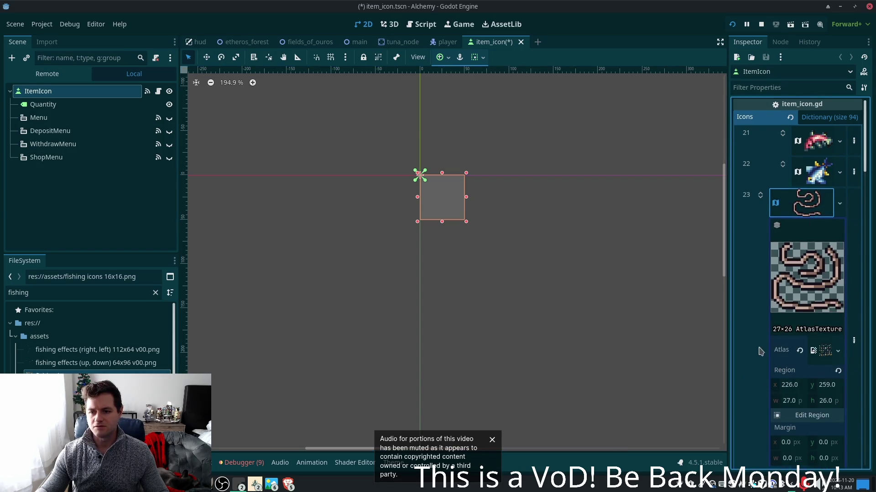
click(808, 415)
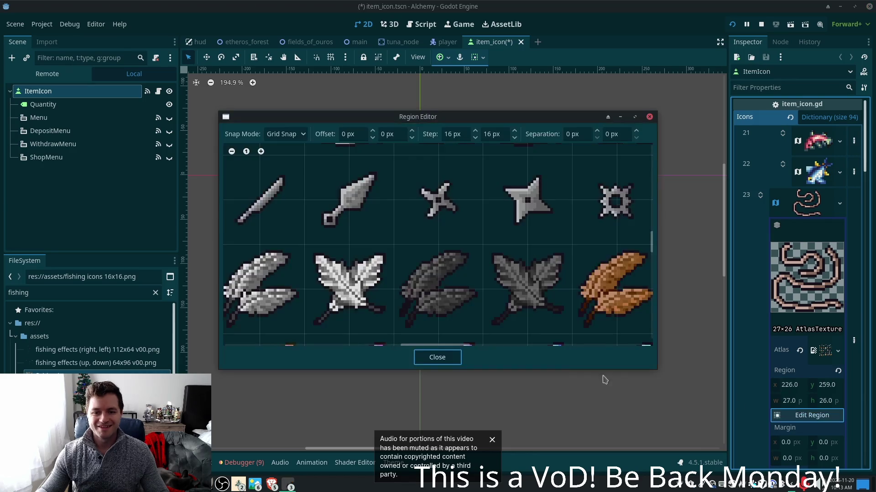
scroll(438, 300, down, 2)
scroll(440, 280, down, 1)
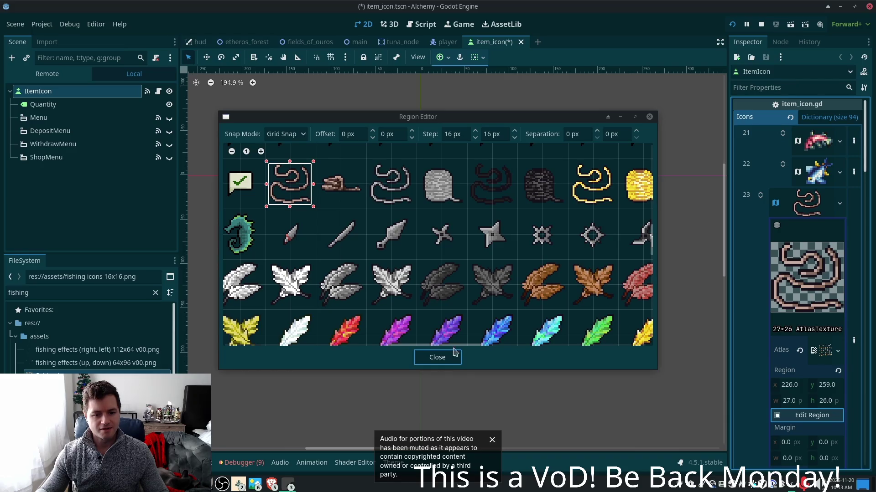
click(437, 357)
mouse_move(158, 365)
mouse_down()
mouse_move(854, 351)
mouse_move(823, 350)
mouse_up()
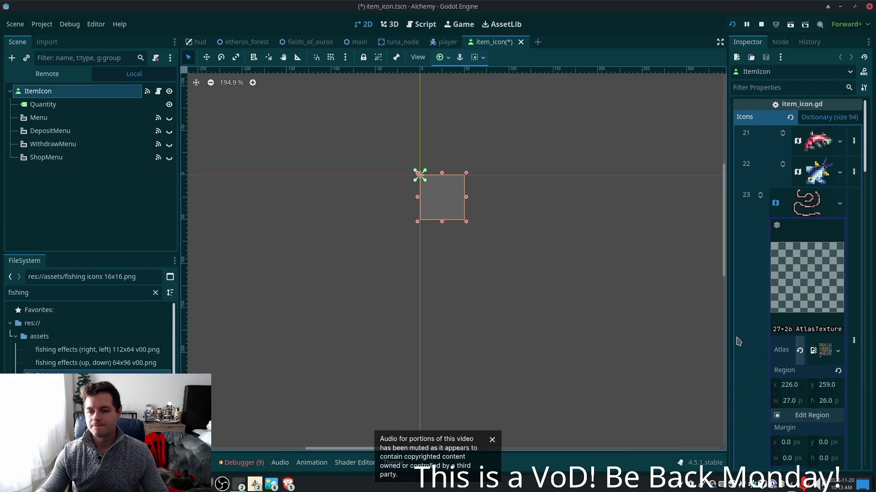
click(816, 414)
scroll(503, 246, up, 5)
scroll(503, 247, left, 3)
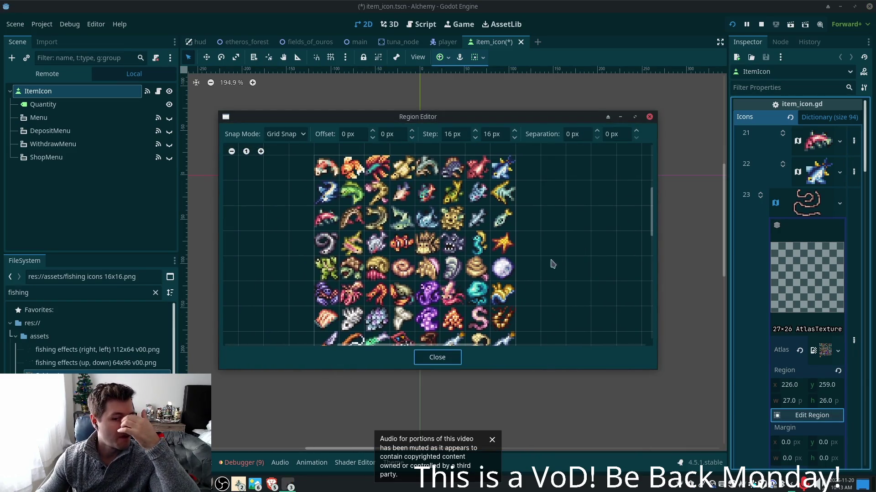
click(316, 234)
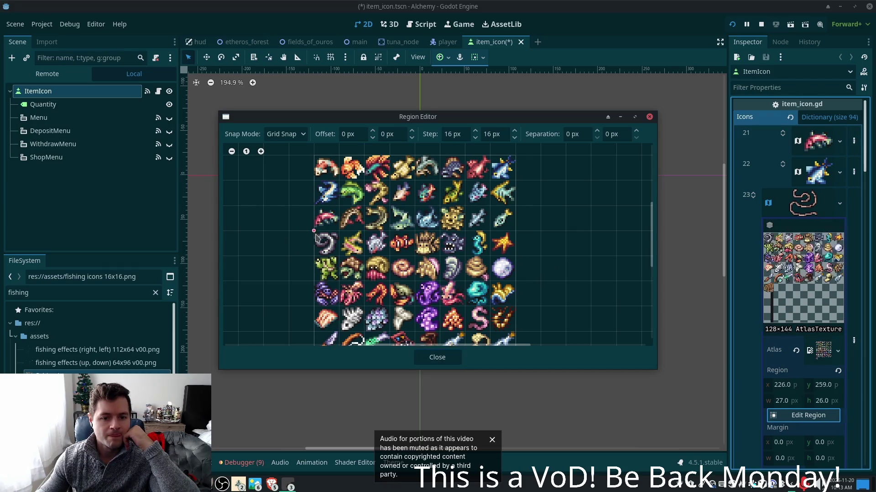
click(436, 357)
click(807, 203)
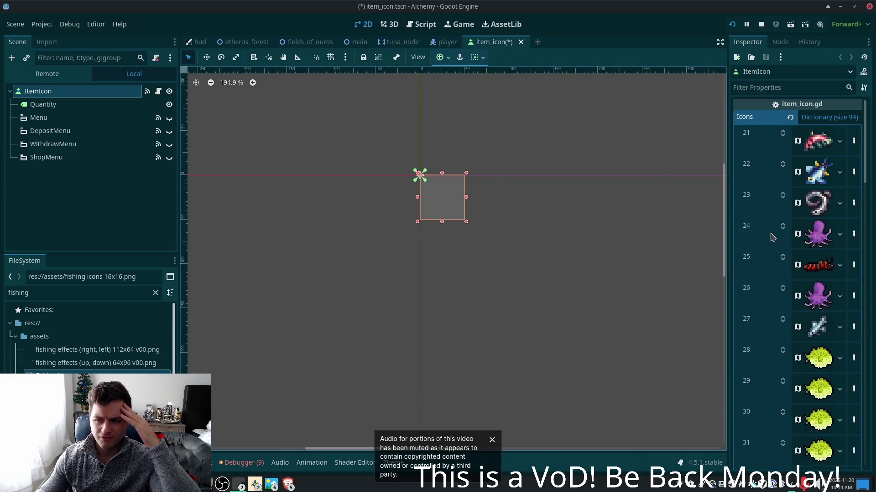
Give icon entry 24 the fishing icons atlas with the 16×16 squid region at 80, 80
click(817, 237)
mouse_move(75, 352)
mouse_down()
mouse_move(805, 370)
mouse_move(825, 381)
mouse_up()
click(810, 447)
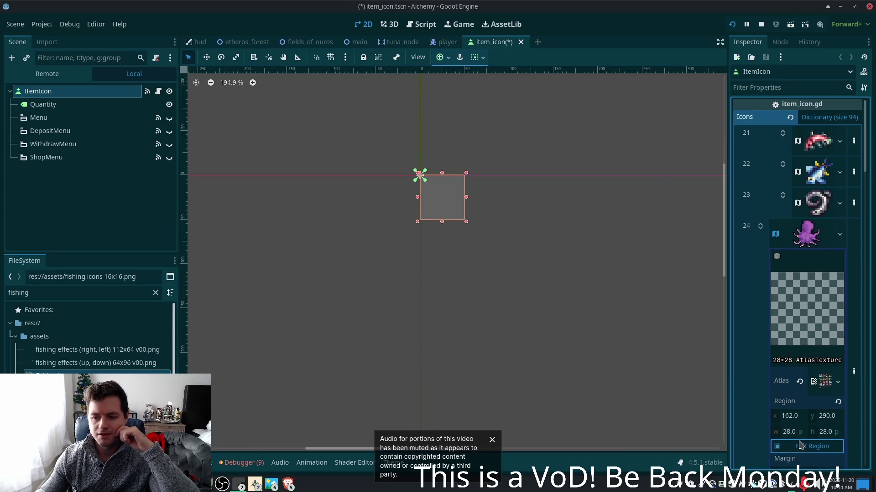
scroll(527, 206, up, 5)
scroll(529, 162, up, 2)
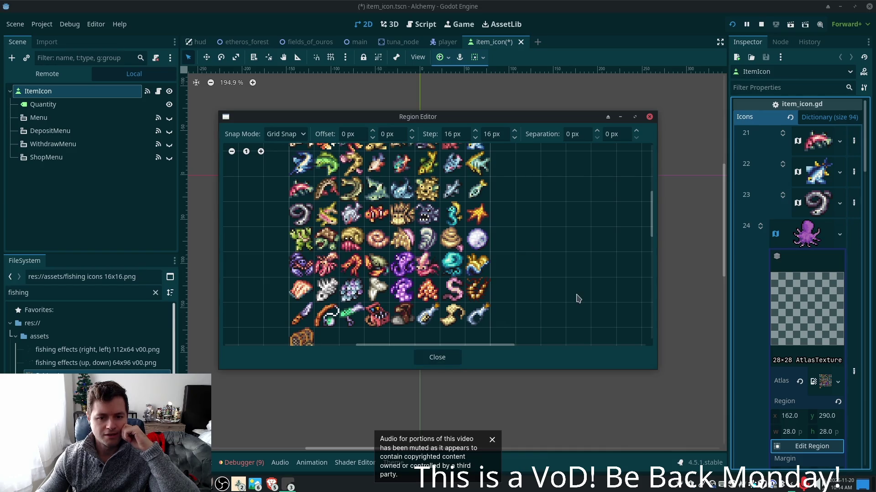
drag(418, 256, 436, 279)
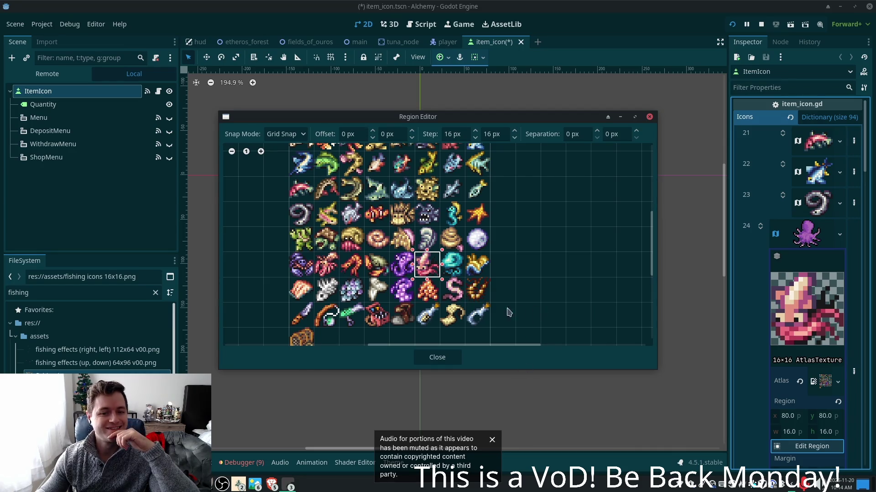
click(440, 358)
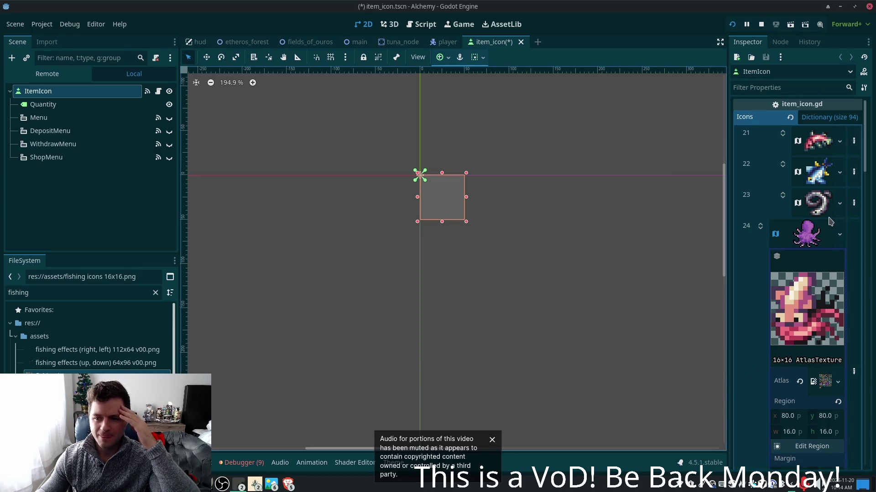
click(805, 240)
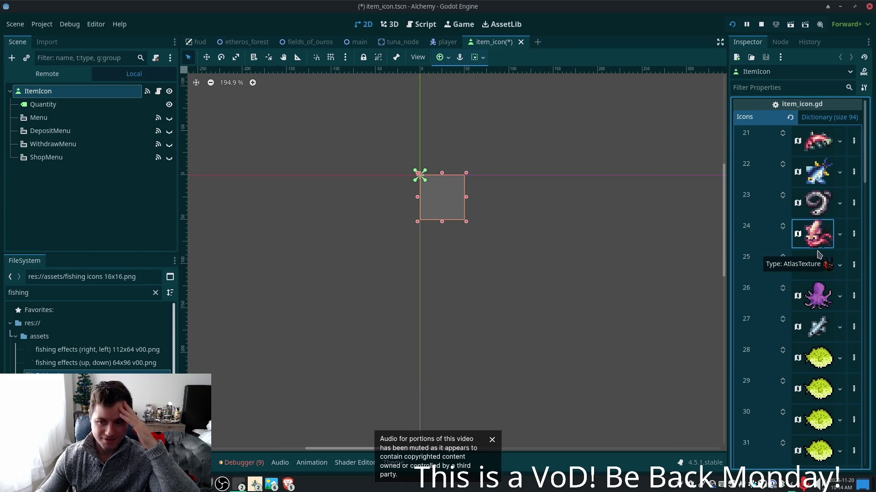
click(812, 271)
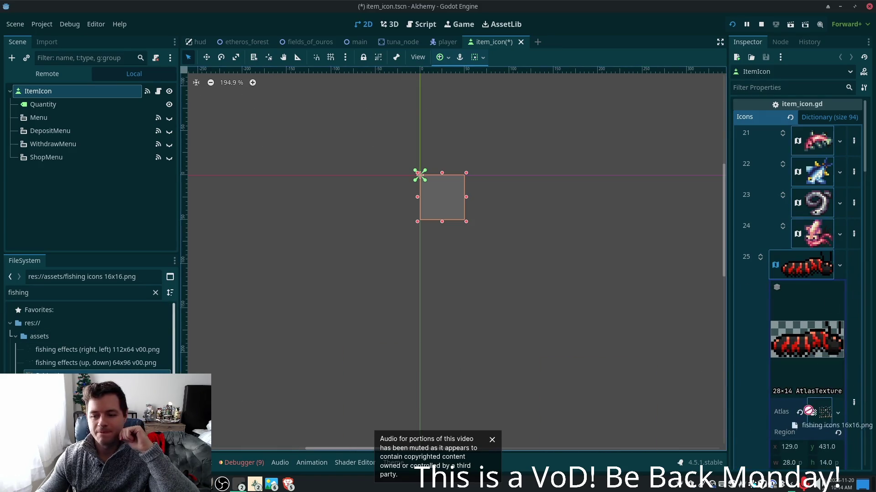
Open entry 25's region editor and pan the fishing sheet to show the fish rows
scroll(810, 369, down, 3)
click(811, 340)
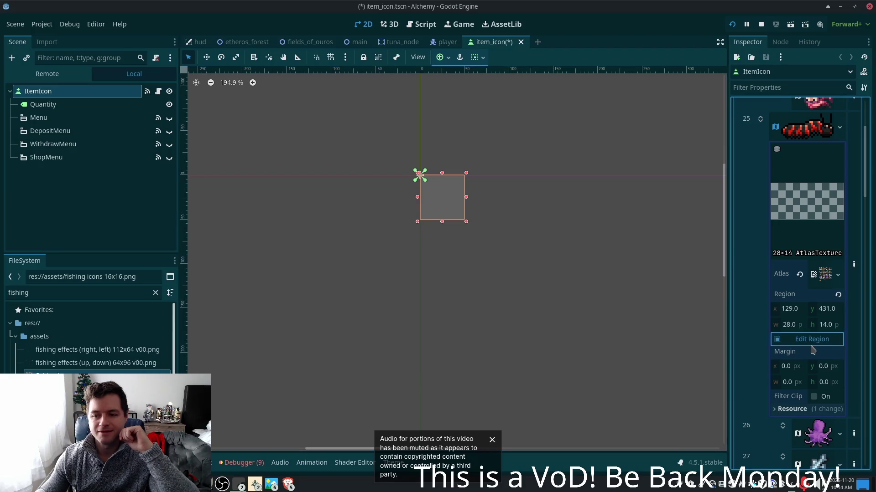
scroll(595, 234, up, 2)
scroll(587, 274, up, 3)
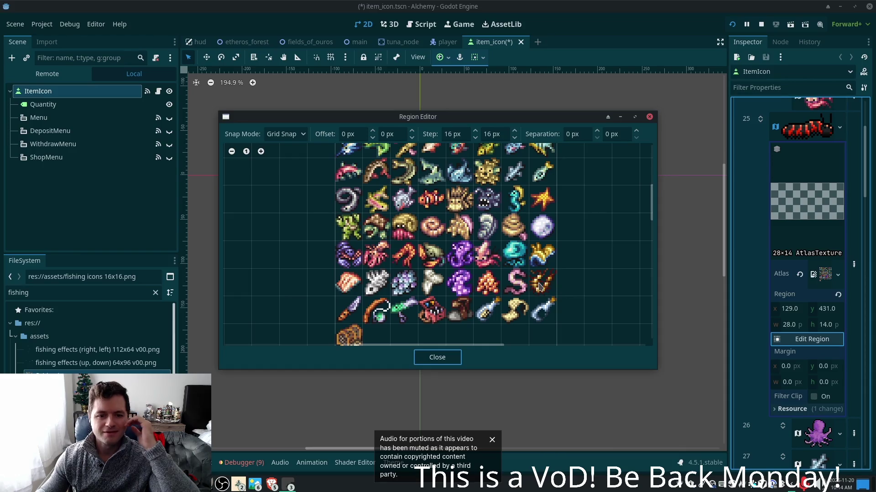
drag(378, 258, 382, 273)
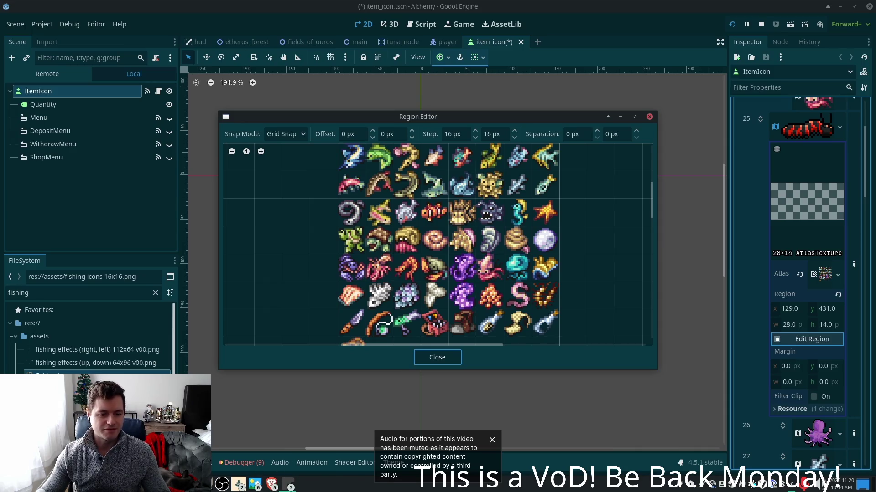
click(288, 484)
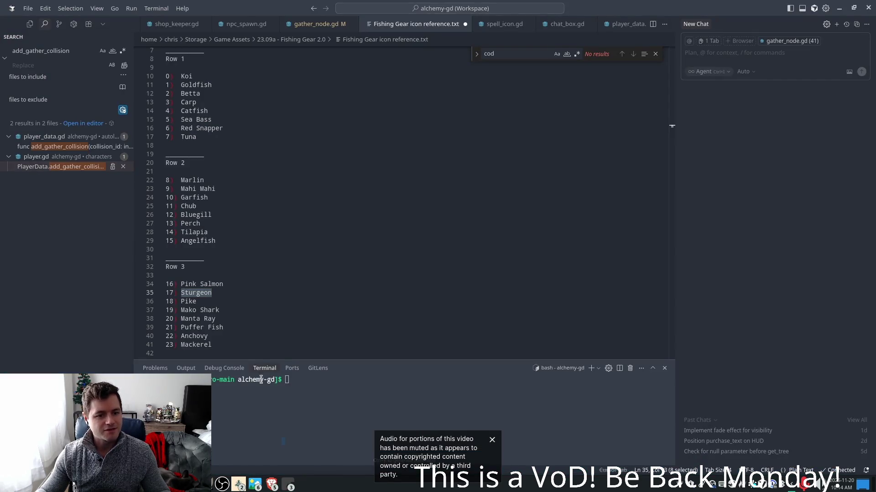
scroll(256, 270, down, 7)
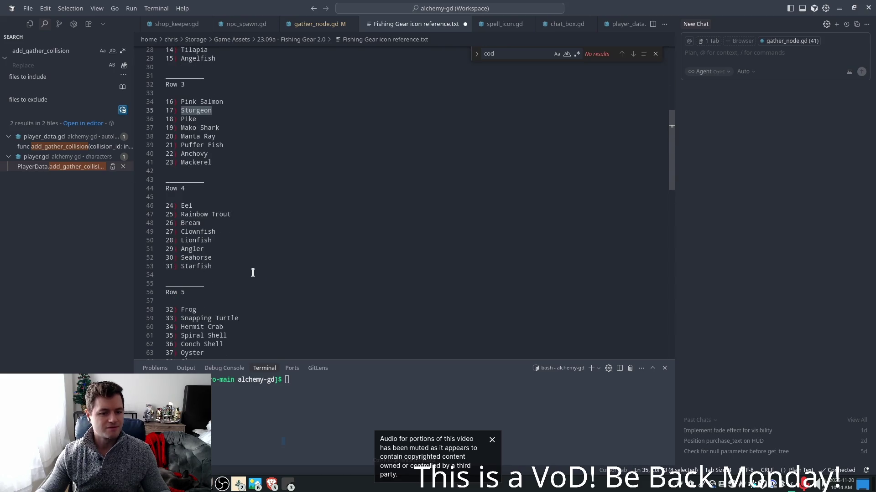
scroll(252, 272, down, 5)
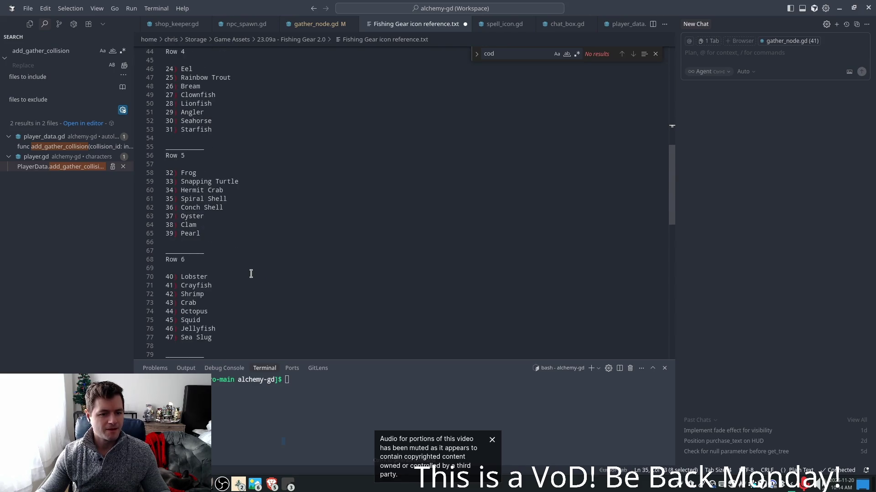
key(alt+Tab)
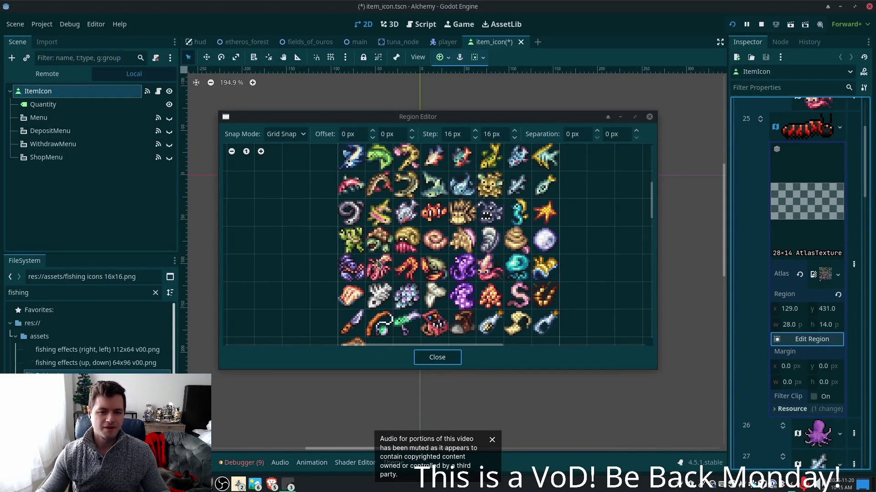
Set icon entry 25's region to the 16×16 purple cell at 0, 80
drag(345, 265, 368, 281)
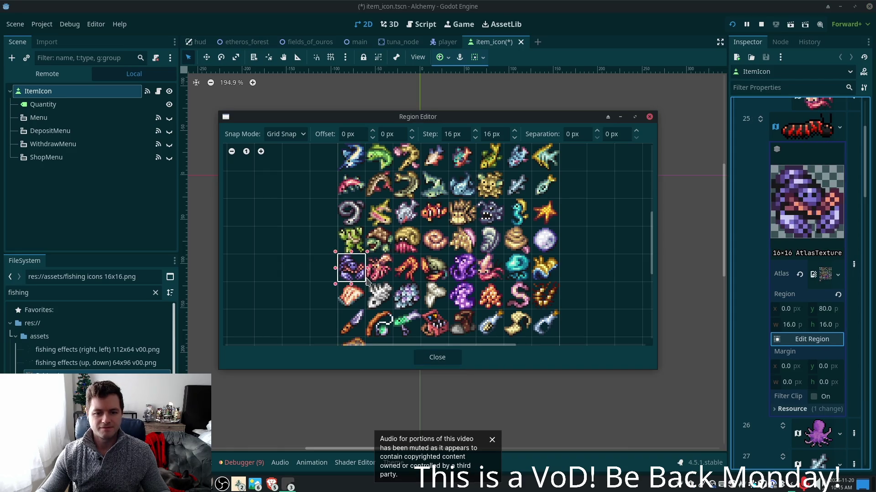
click(434, 358)
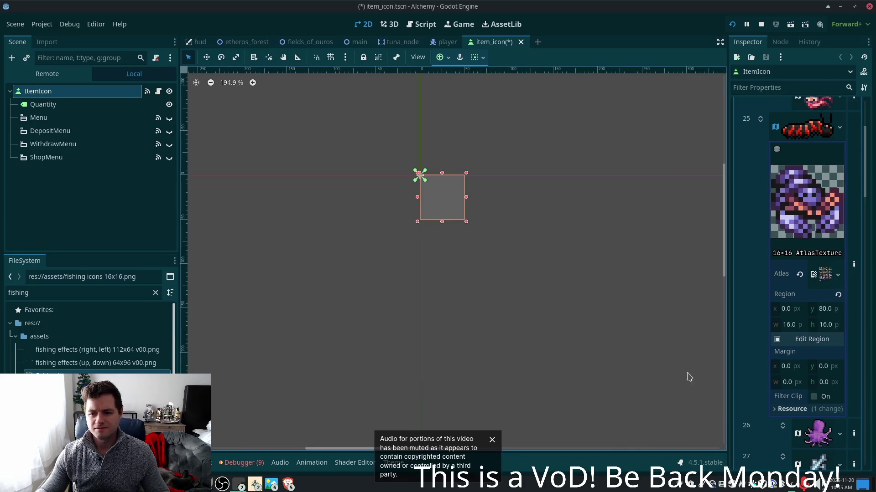
click(804, 136)
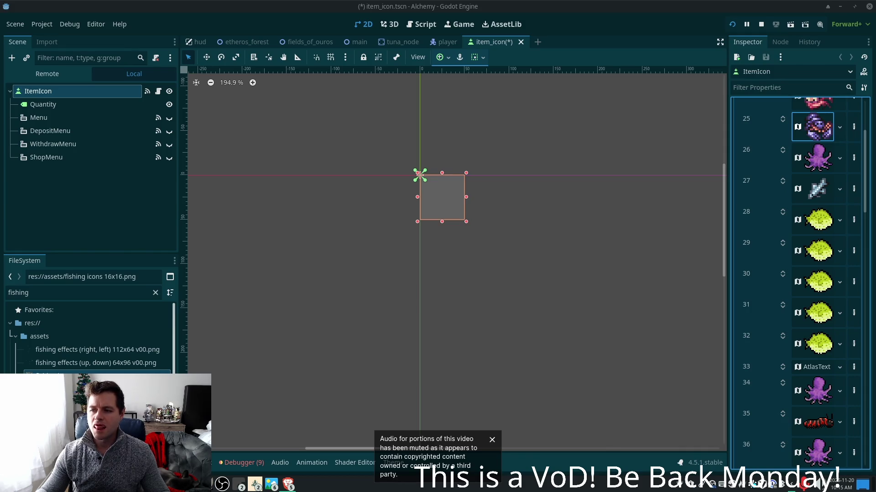
click(825, 222)
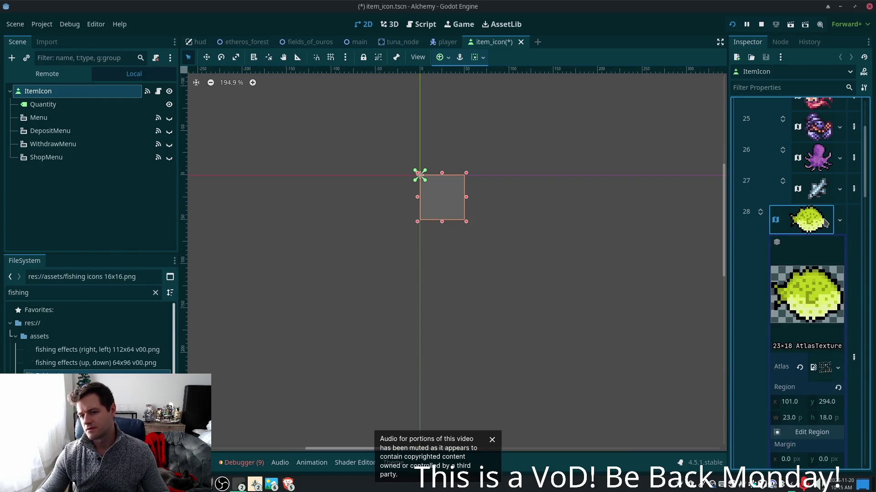
Set icon entry 26 to the 16×16 purple octopus at region 64, 80 and save item_icon
click(811, 151)
click(810, 369)
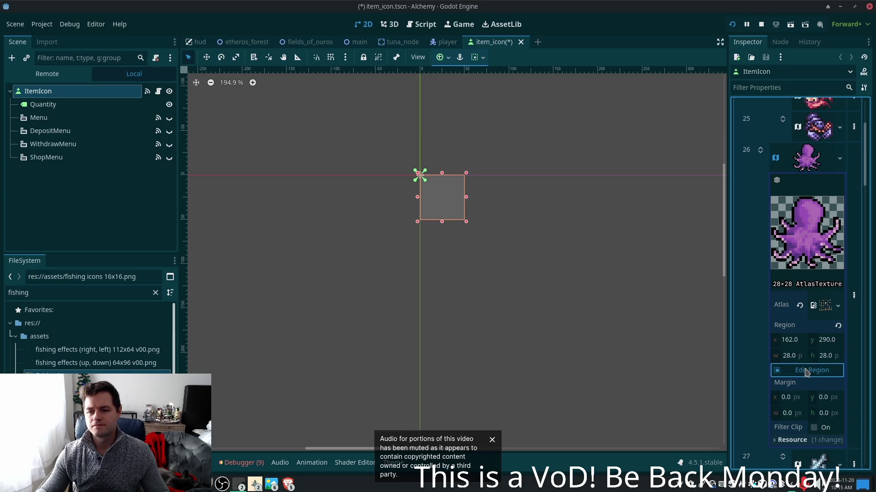
scroll(414, 312, down, 2)
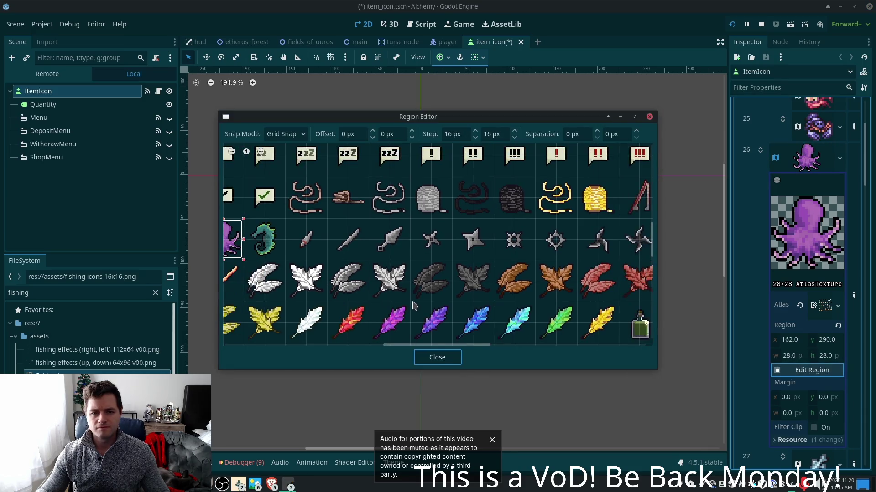
click(437, 357)
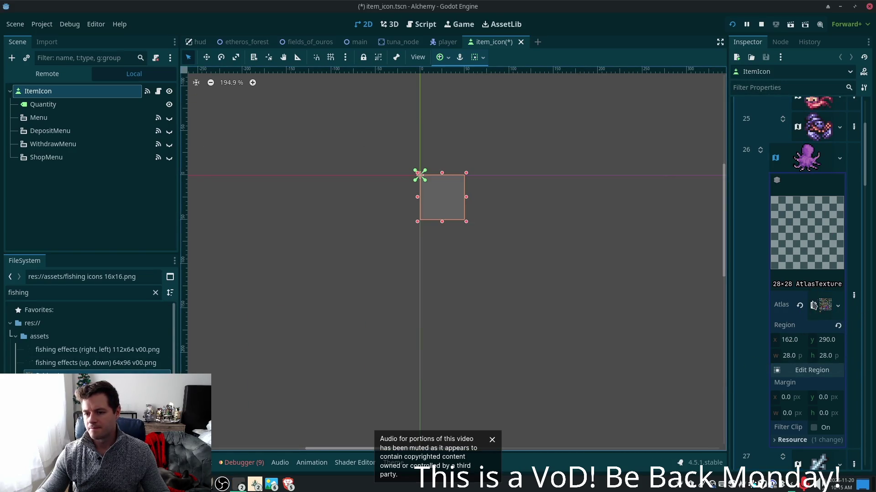
click(811, 370)
scroll(412, 313, up, 2)
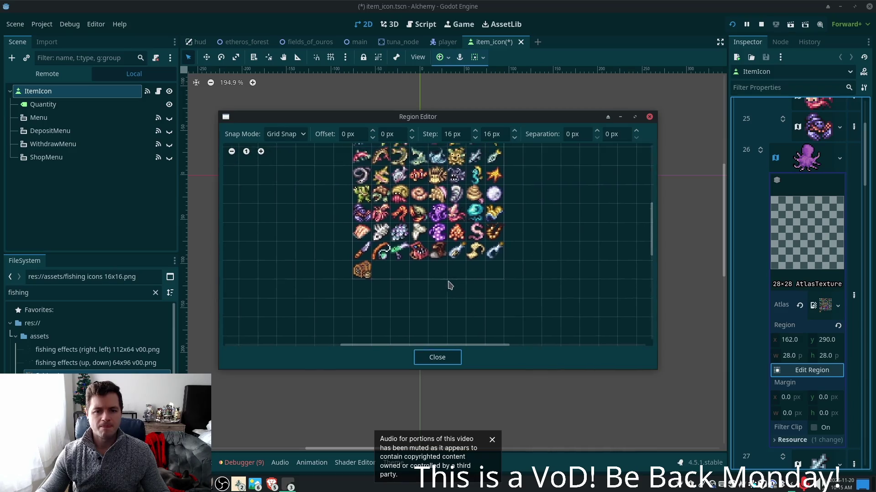
scroll(409, 225, up, 1)
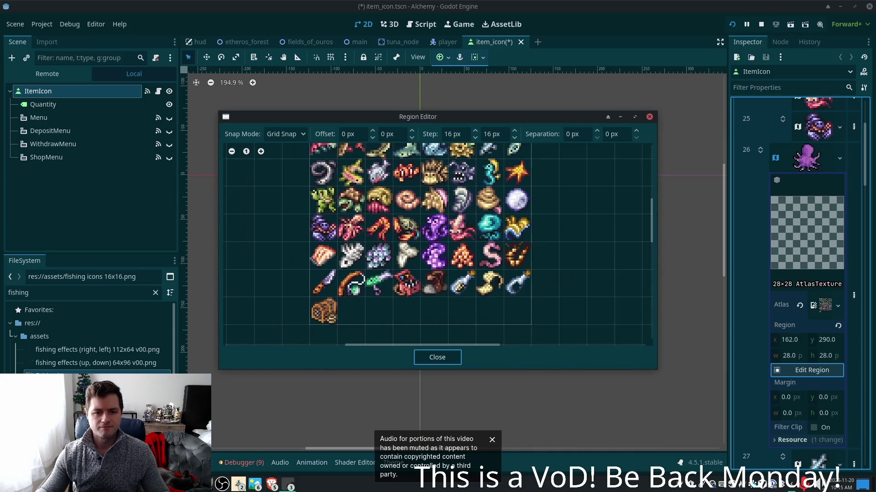
drag(441, 221, 433, 248)
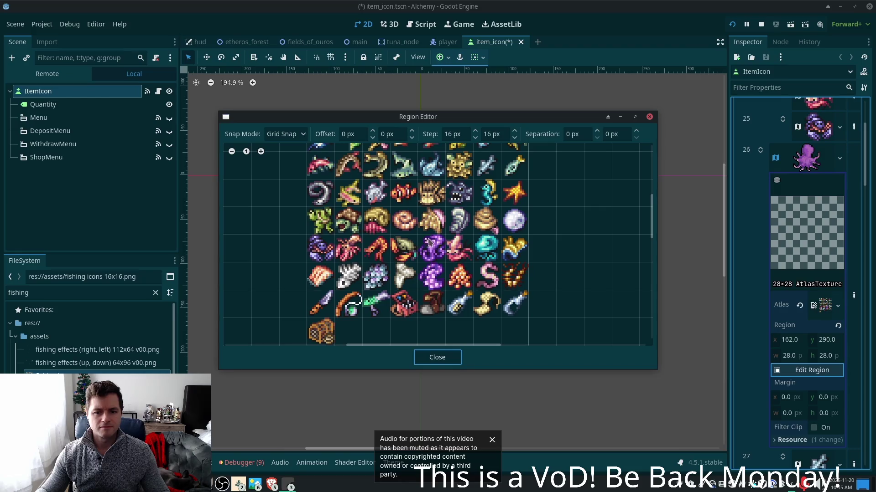
click(419, 239)
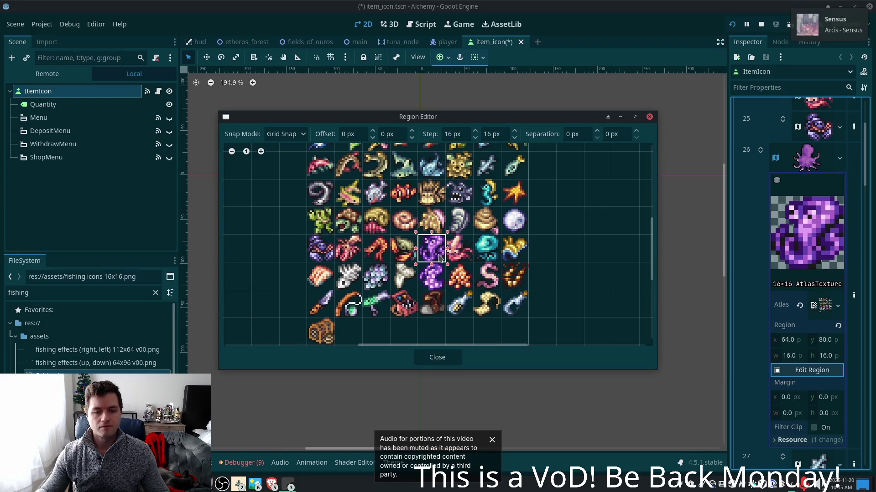
mouse_move(503, 268)
mouse_down()
mouse_move(536, 297)
mouse_move(526, 318)
mouse_up()
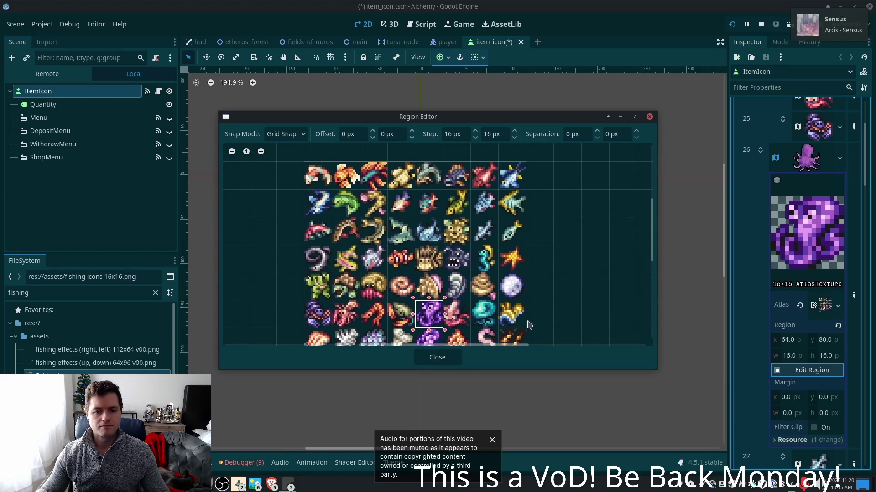
click(437, 358)
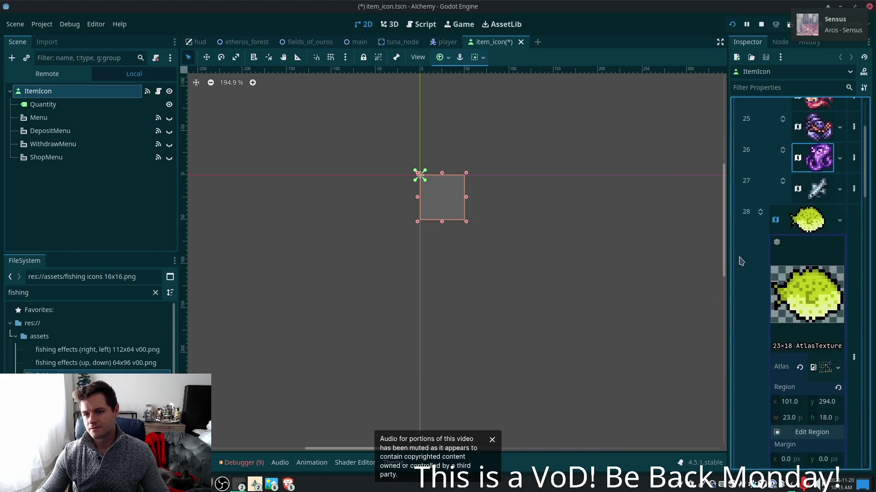
key(ctrl+s)
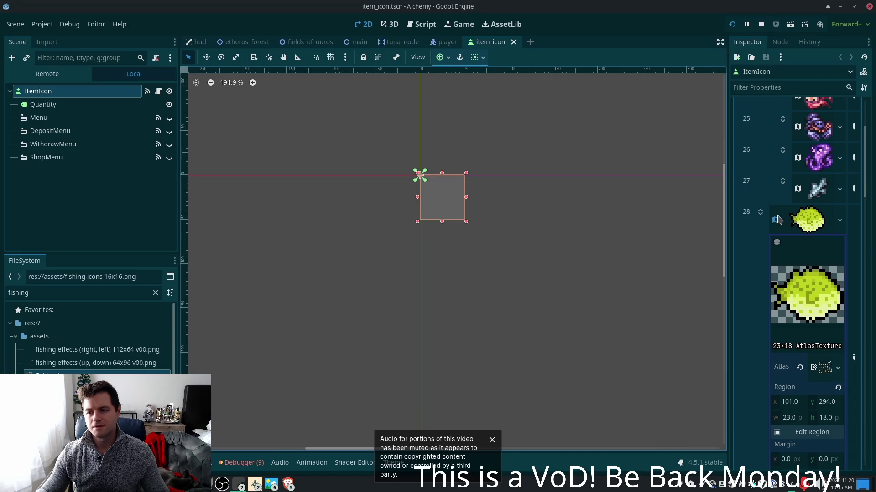
scroll(782, 224, up, 3)
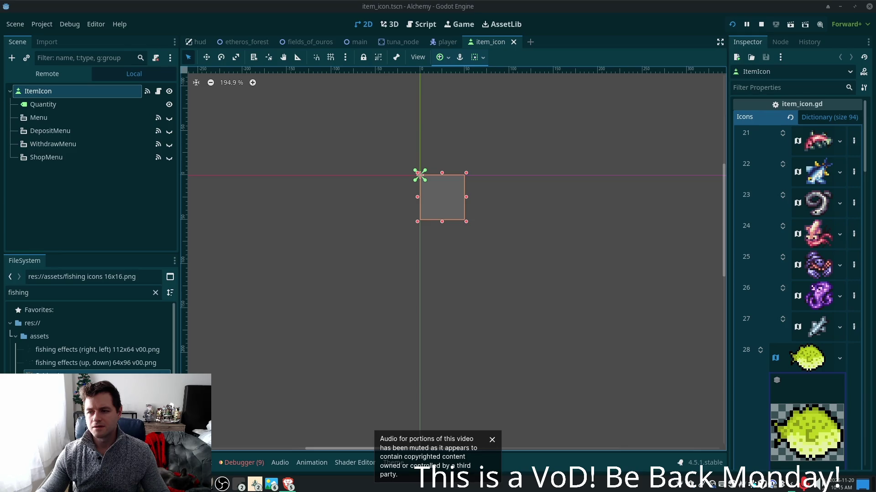
Go to the second page of ItemIcon's icon textures and bring item 28's AtlasTexture into view
scroll(801, 301, down, 10)
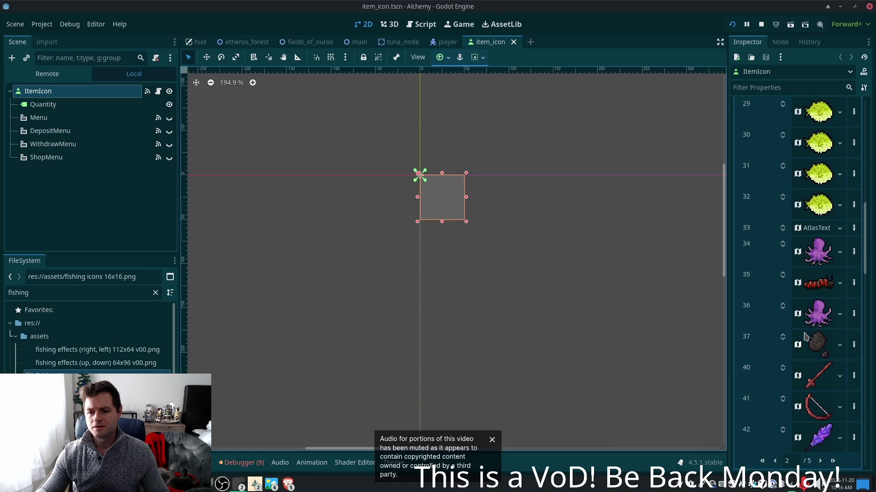
scroll(802, 339, down, 5)
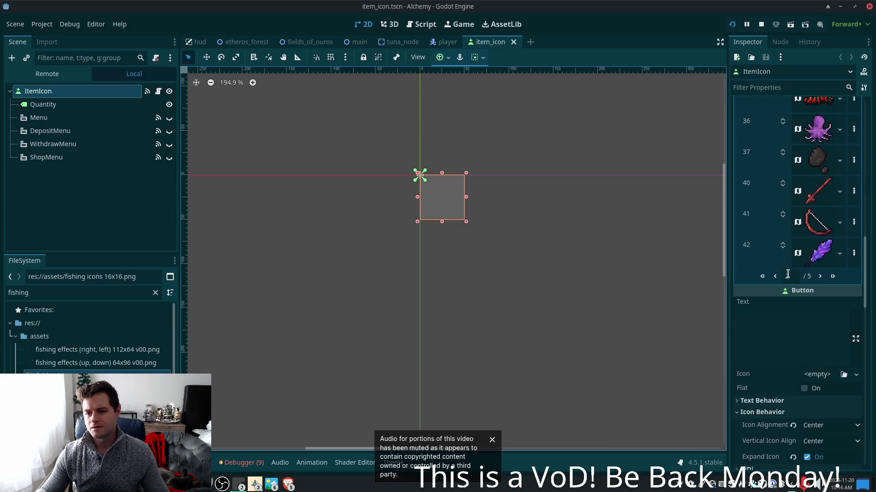
scroll(788, 274, down, 7)
scroll(796, 325, up, 1)
scroll(798, 326, up, 8)
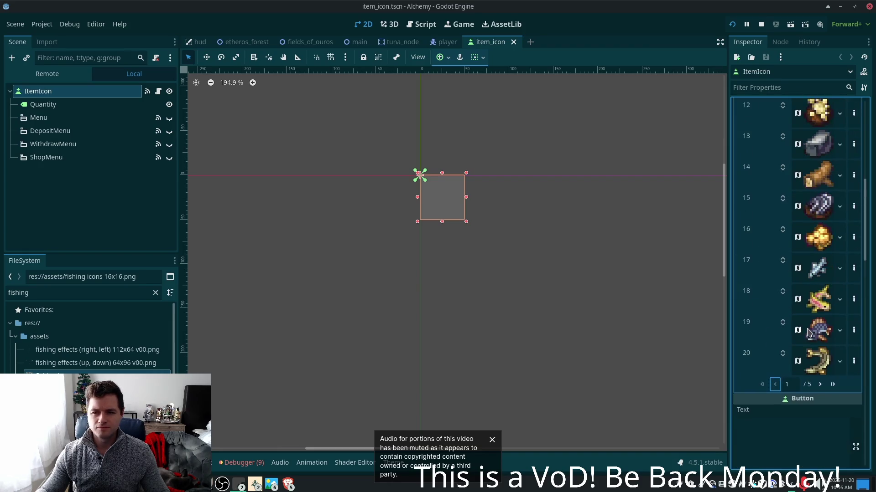
scroll(807, 332, up, 2)
scroll(820, 360, up, 1)
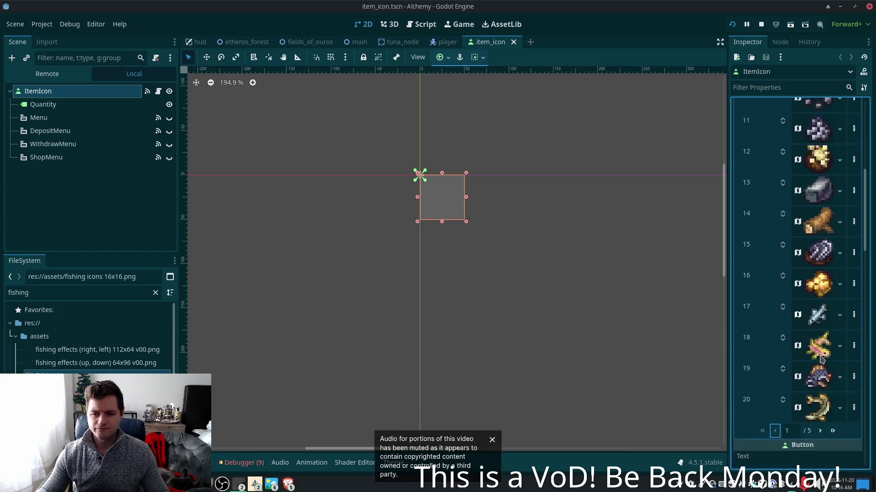
scroll(819, 360, down, 4)
click(821, 246)
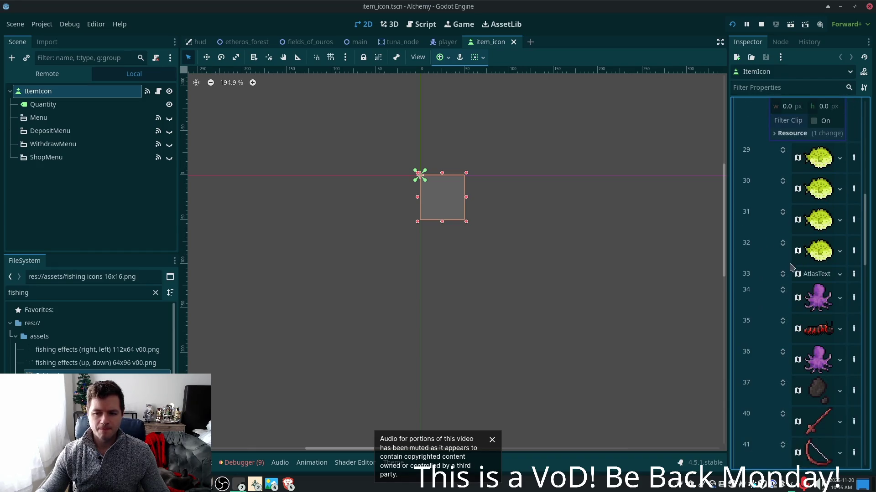
scroll(784, 273, down, 1)
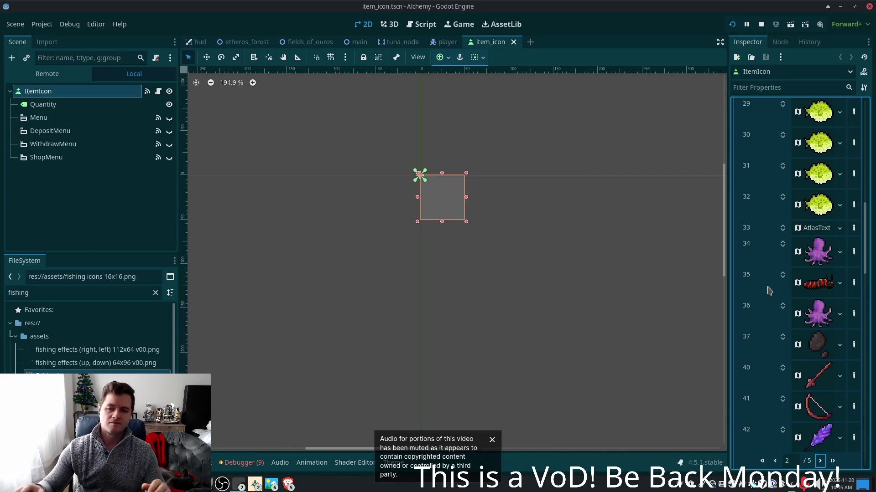
scroll(825, 342, up, 8)
scroll(825, 342, up, 3)
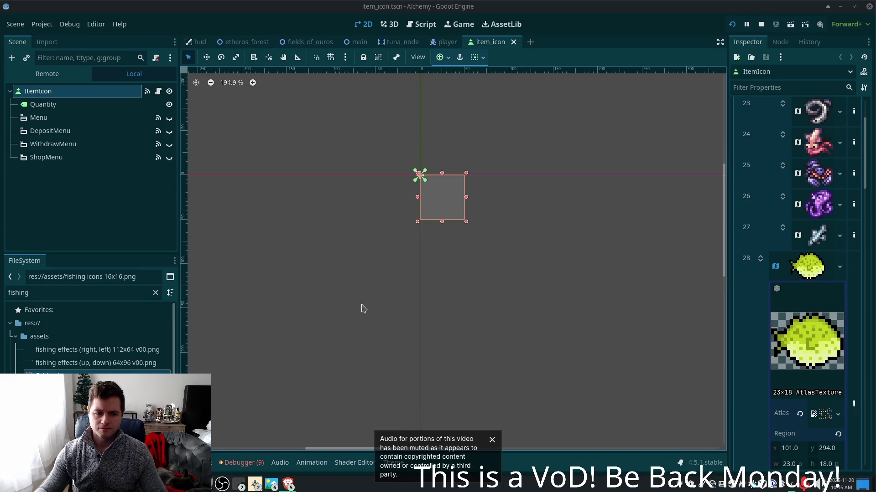
Assign fishing icons 16x16.png as item 28's atlas image
scroll(766, 307, down, 3)
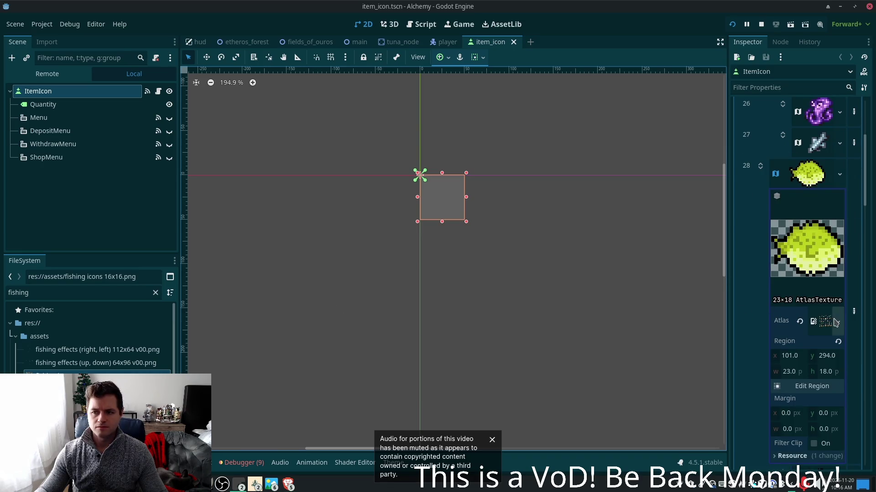
mouse_move(46, 376)
mouse_down()
mouse_move(817, 241)
mouse_move(824, 336)
mouse_move(825, 321)
mouse_up()
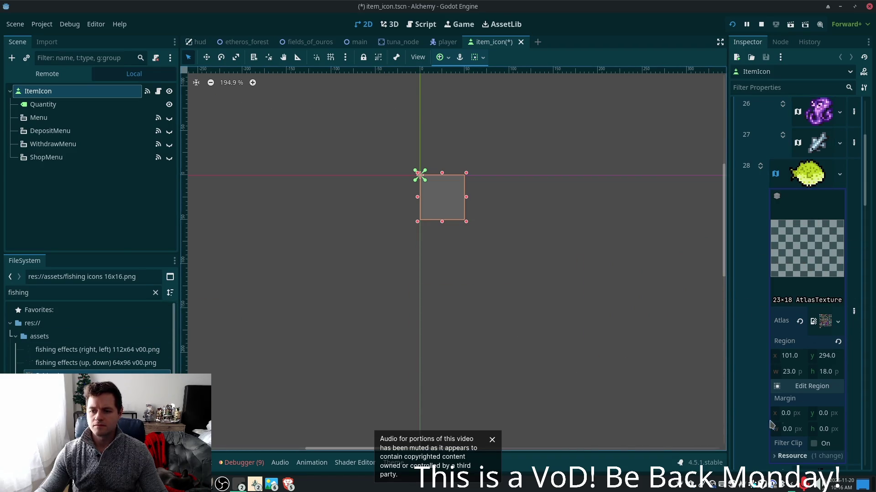
right_click(271, 484)
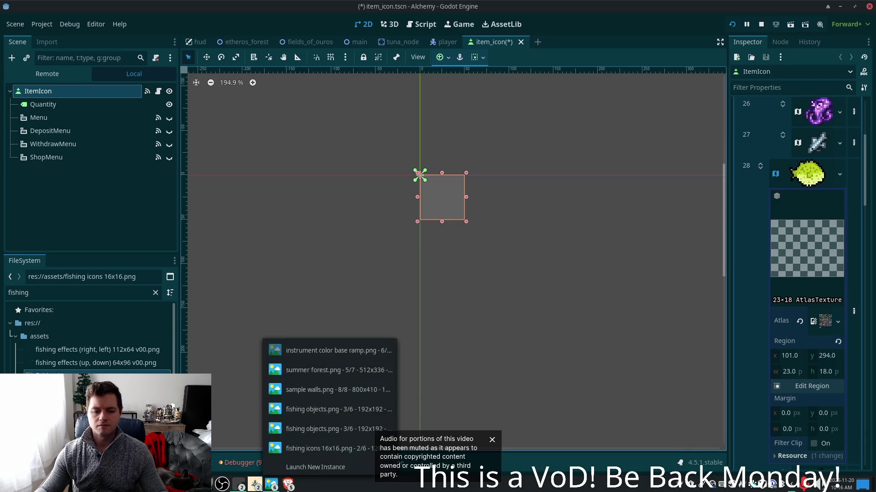
right_click(288, 485)
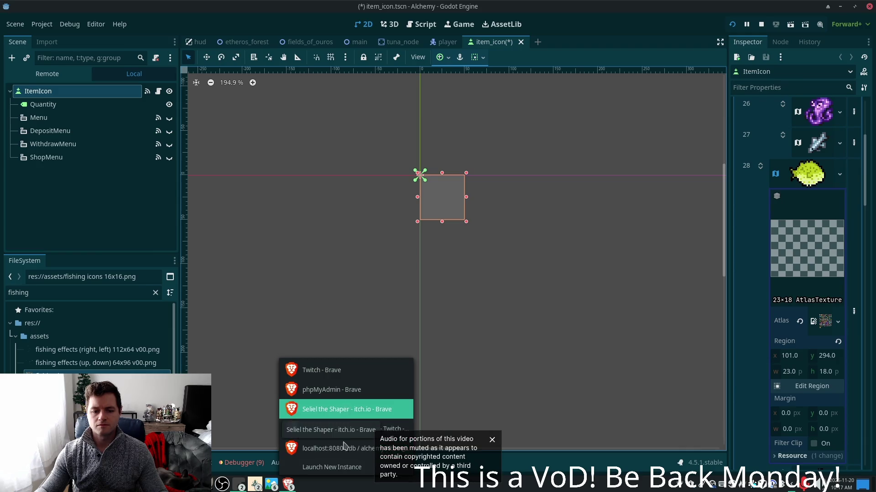
click(399, 456)
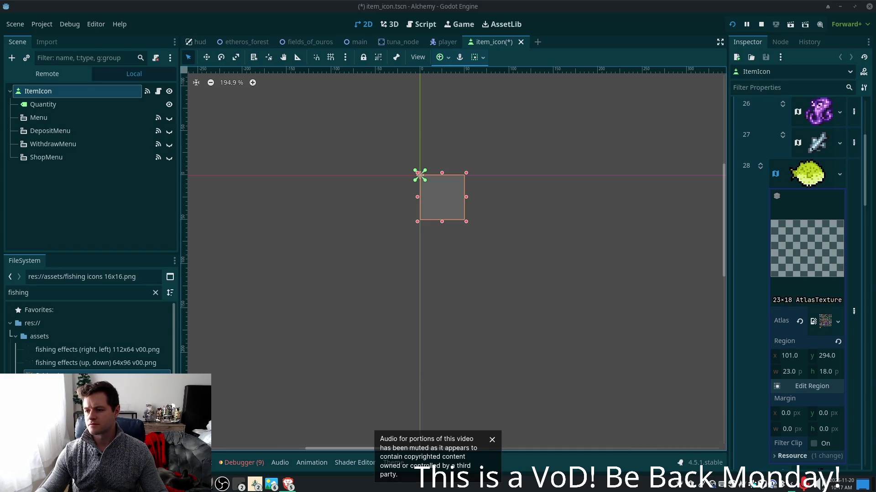
Set item 28's region to the pink fish cell (16×16 at 16,48), then give item 29 the same atlas
click(801, 387)
scroll(608, 248, up, 6)
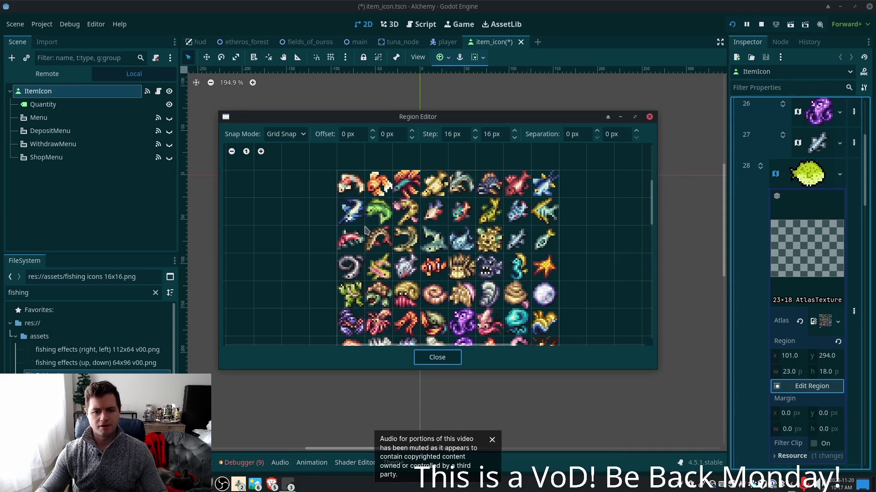
click(367, 260)
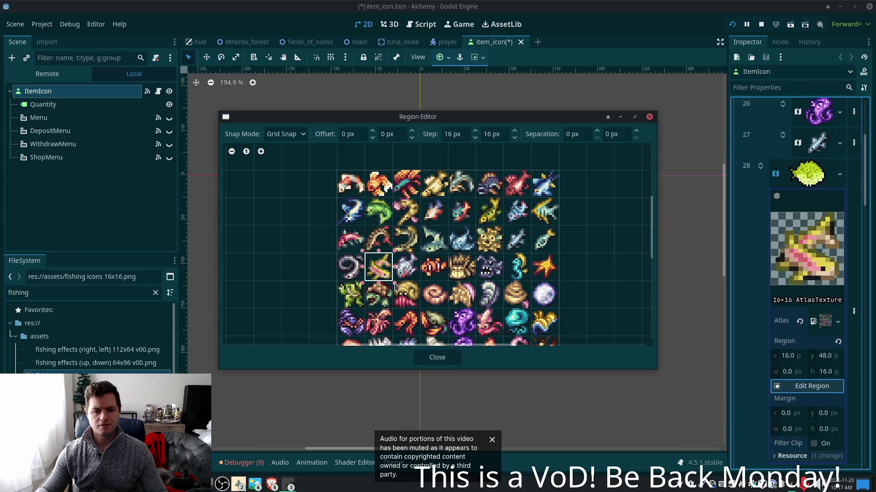
click(437, 358)
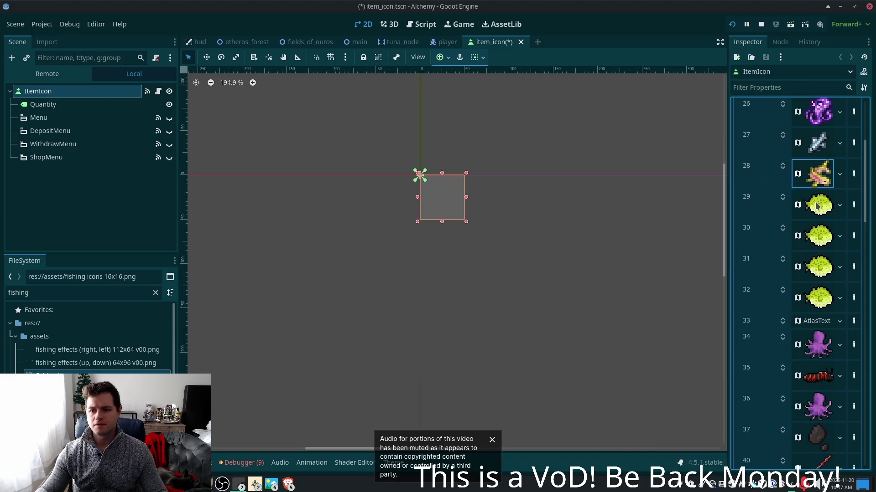
click(819, 215)
mouse_move(160, 373)
mouse_down()
mouse_move(383, 355)
mouse_move(814, 355)
mouse_up()
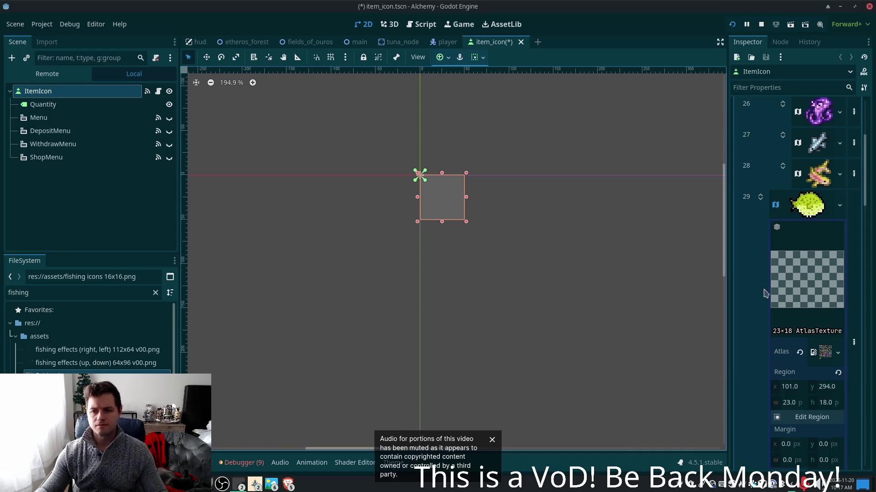
Set item 29's region to the dark fish cell at 80,0 in the top row
click(809, 417)
scroll(494, 231, up, 10)
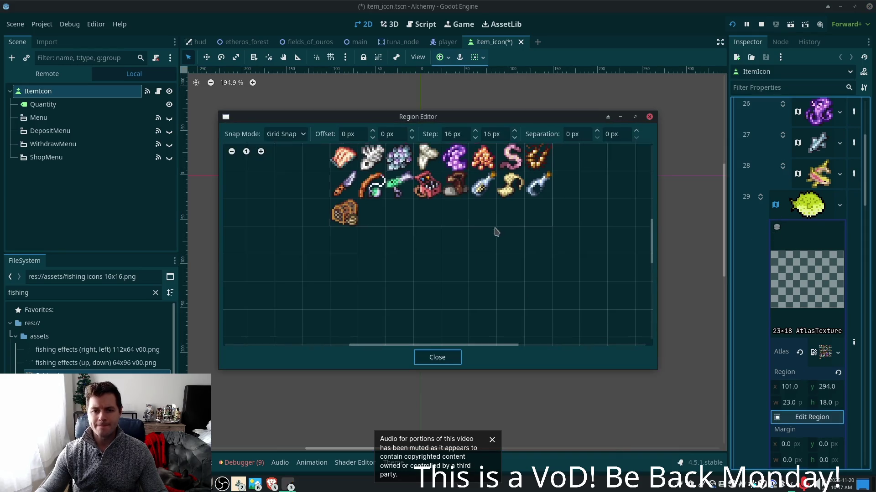
drag(459, 191, 487, 216)
click(437, 357)
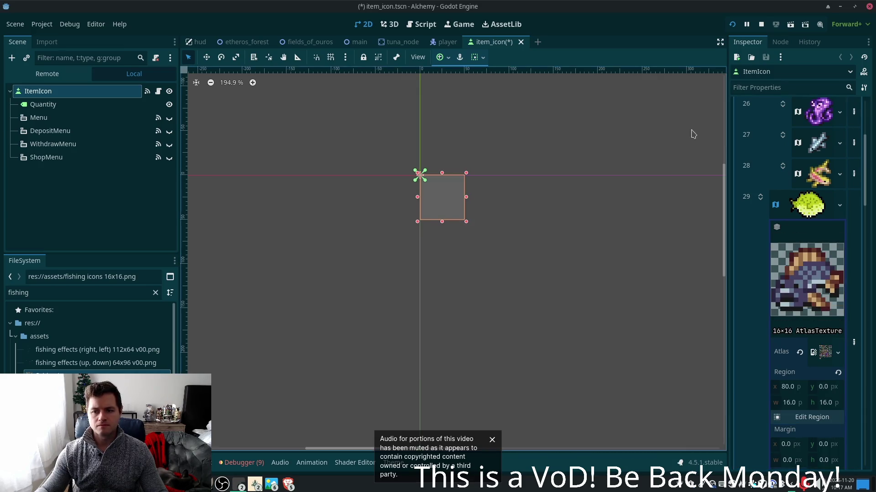
click(821, 206)
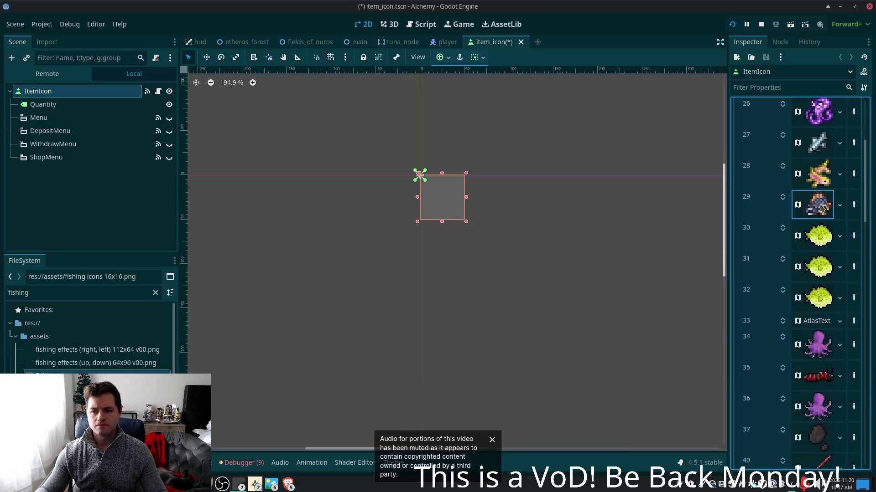
Give item 30 the curved bone cell as a 16×16 region at 32,32
click(818, 240)
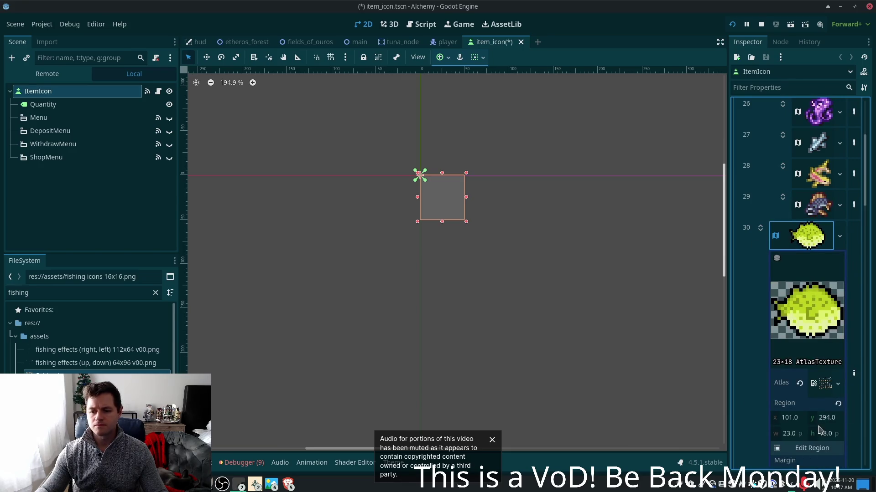
click(811, 449)
key(Escape)
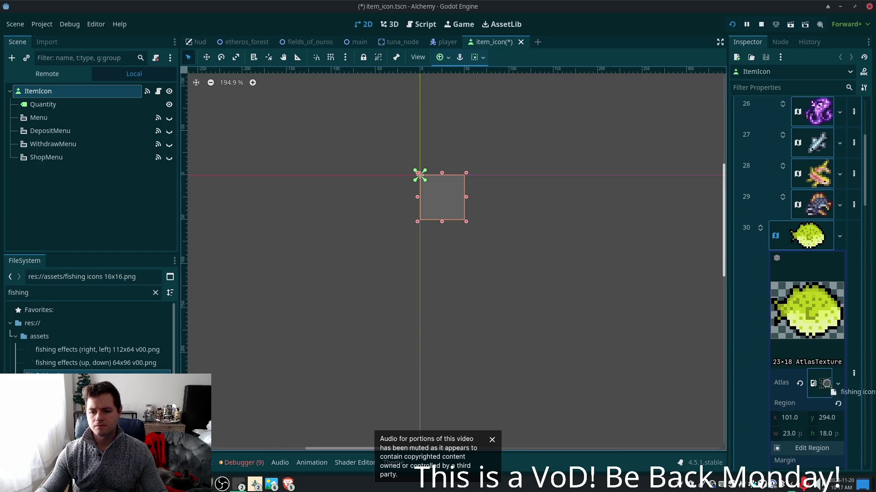
click(811, 448)
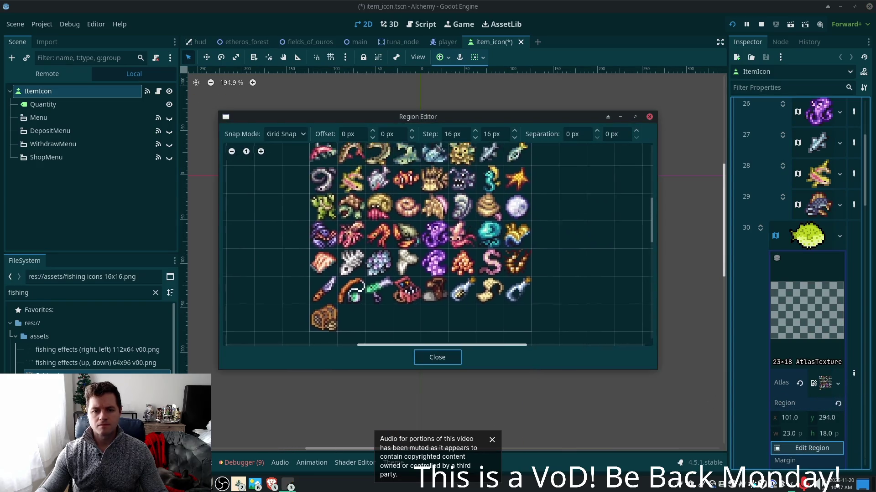
scroll(437, 148, up, 3)
click(363, 199)
click(445, 358)
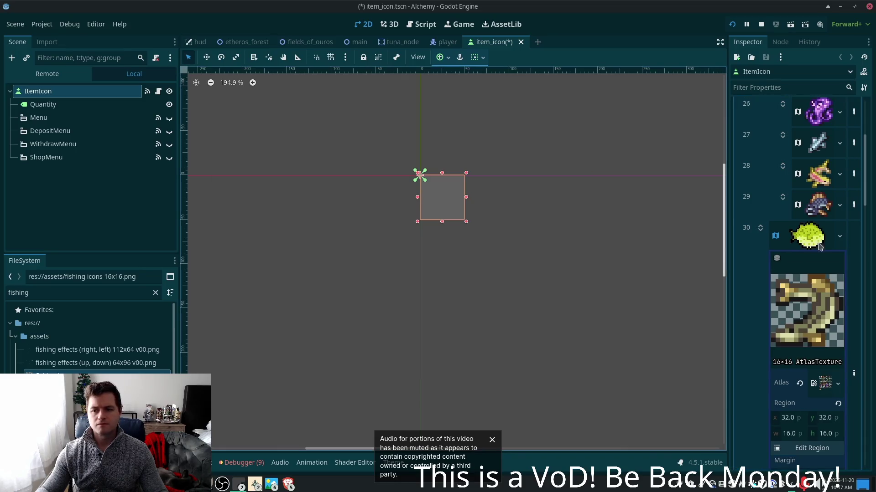
click(819, 246)
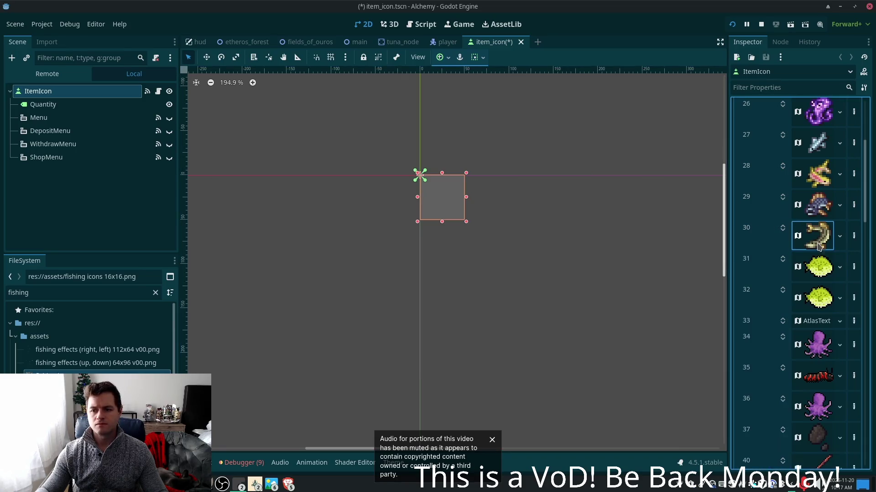
click(820, 269)
scroll(796, 372, down, 2)
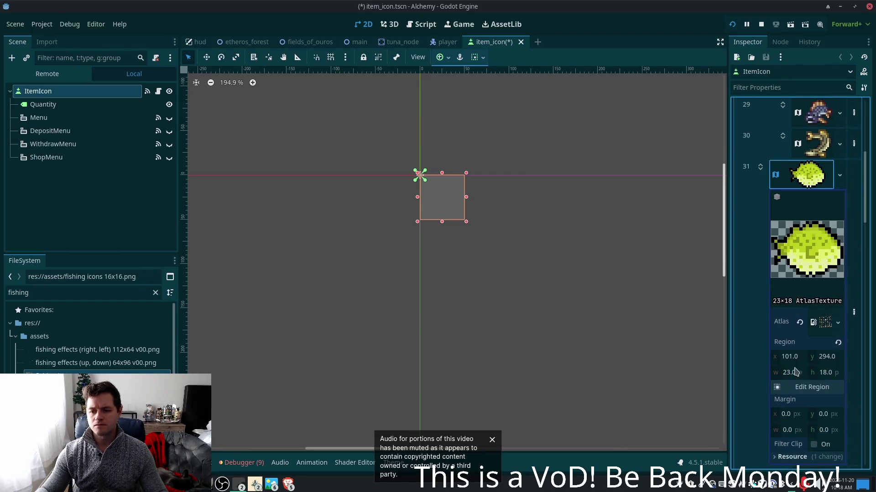
Assign the fishing icons atlas and the pink creature cell to the next icon in the list
click(825, 323)
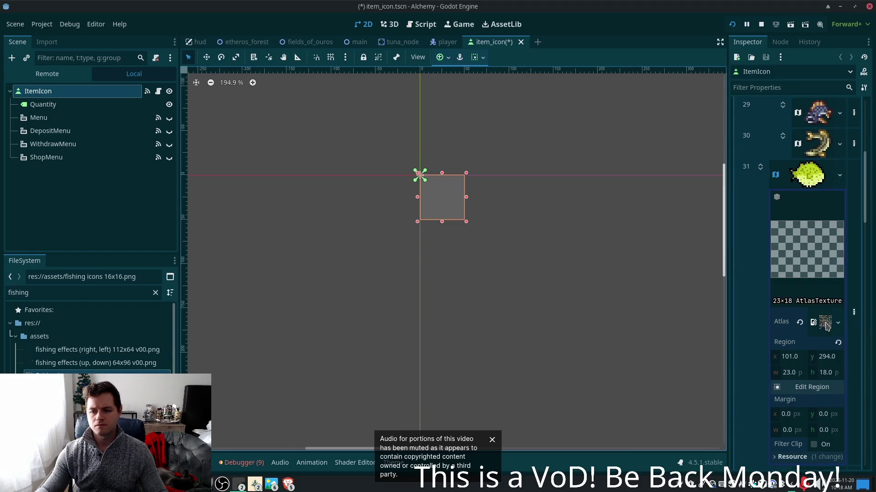
click(811, 387)
scroll(475, 242, up, 5)
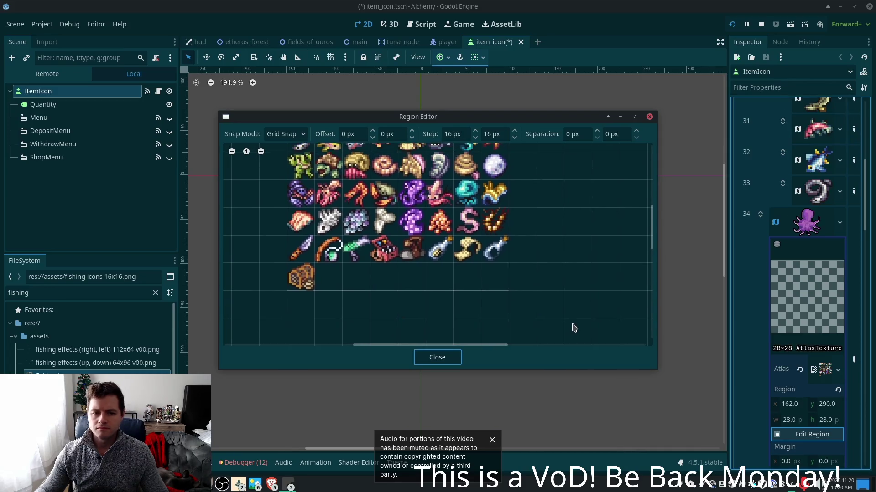
scroll(561, 164, up, 2)
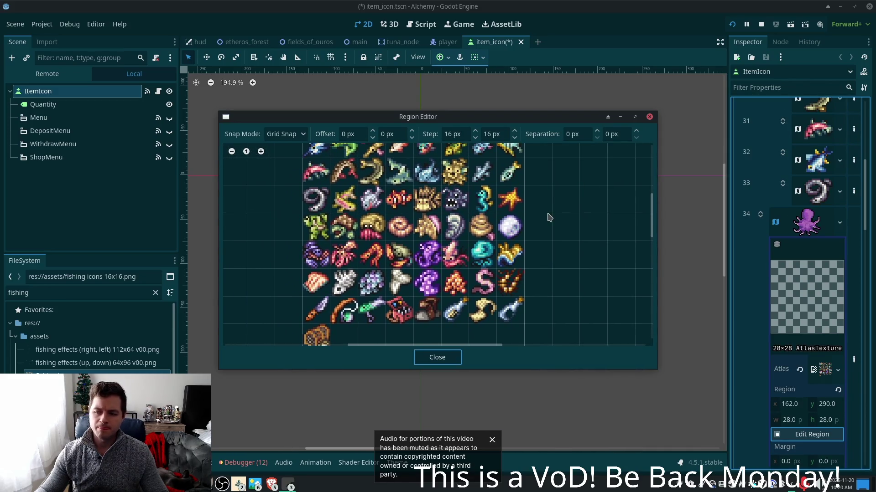
click(451, 250)
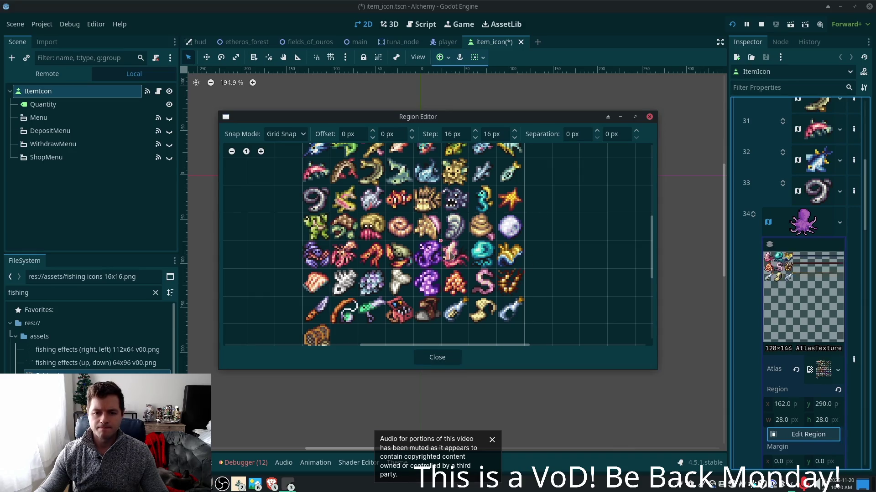
click(450, 357)
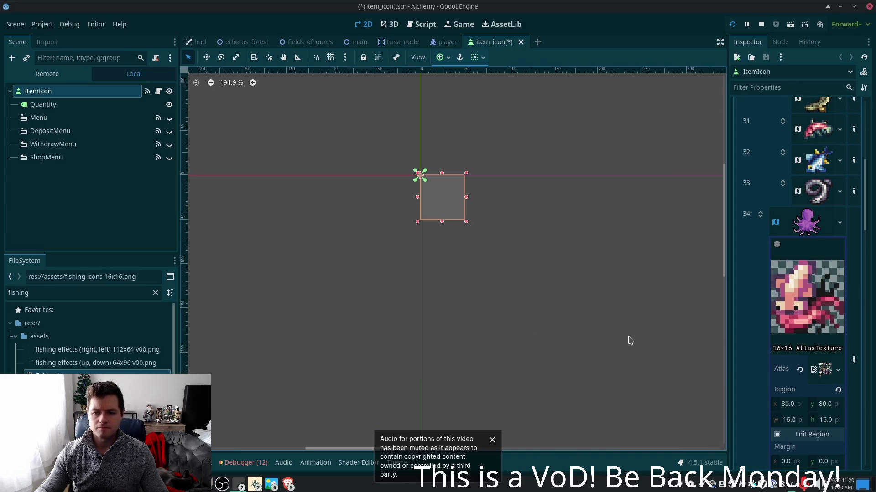
click(808, 226)
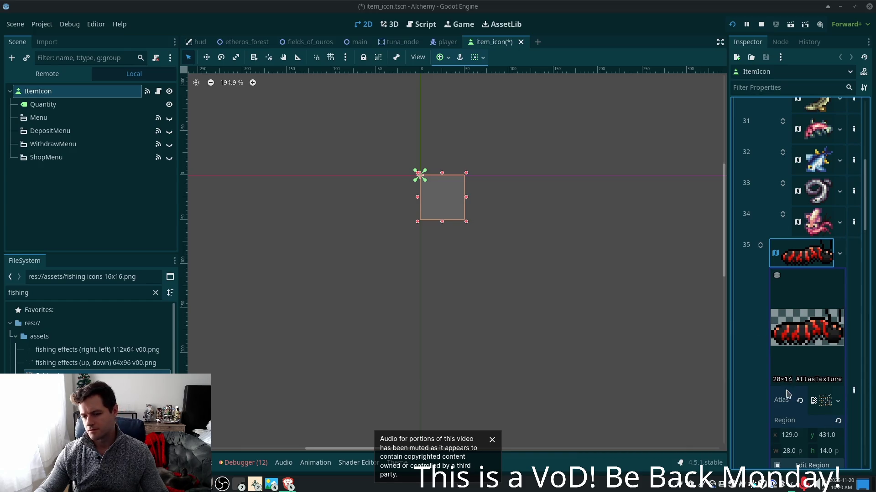
Give item 35 the fishing icons atlas with the purple crab cell, 16×16 at 0,80
drag(165, 361, 825, 401)
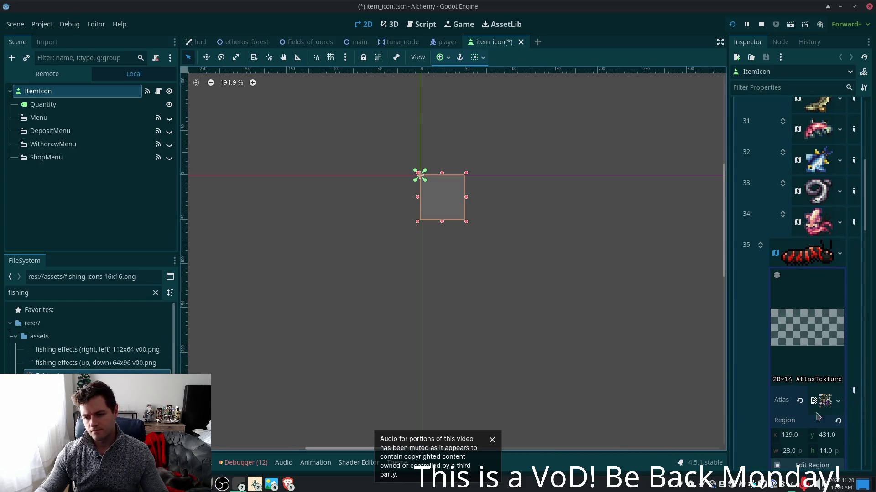
click(805, 466)
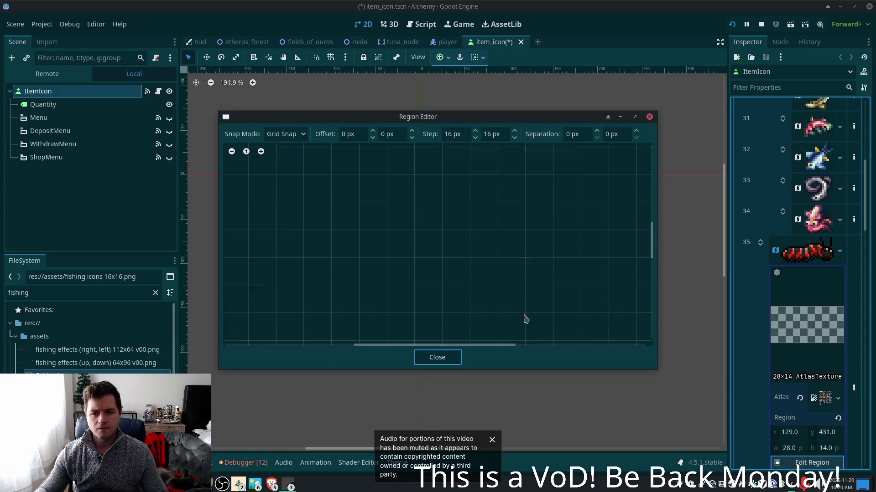
scroll(513, 197, up, 3)
drag(305, 227, 336, 254)
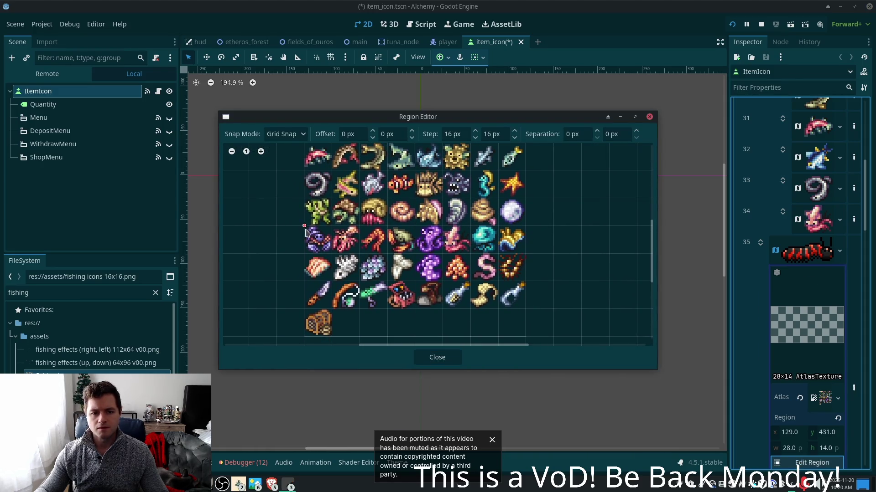
click(437, 357)
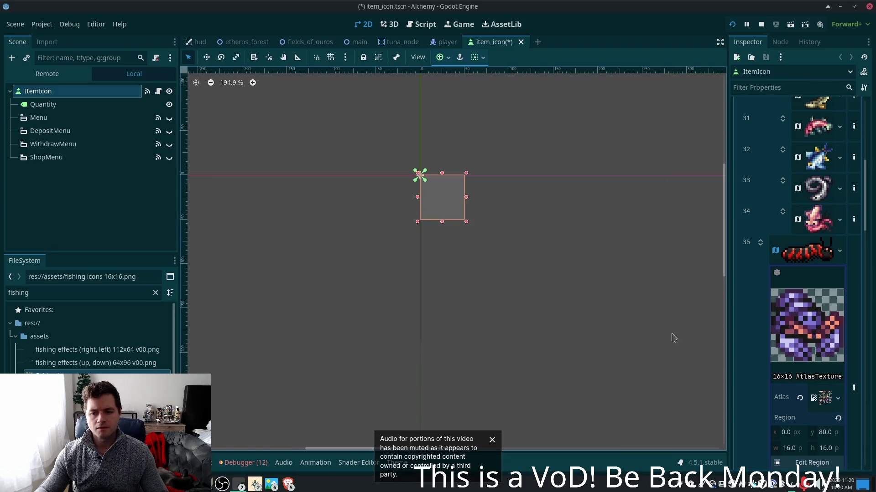
click(804, 258)
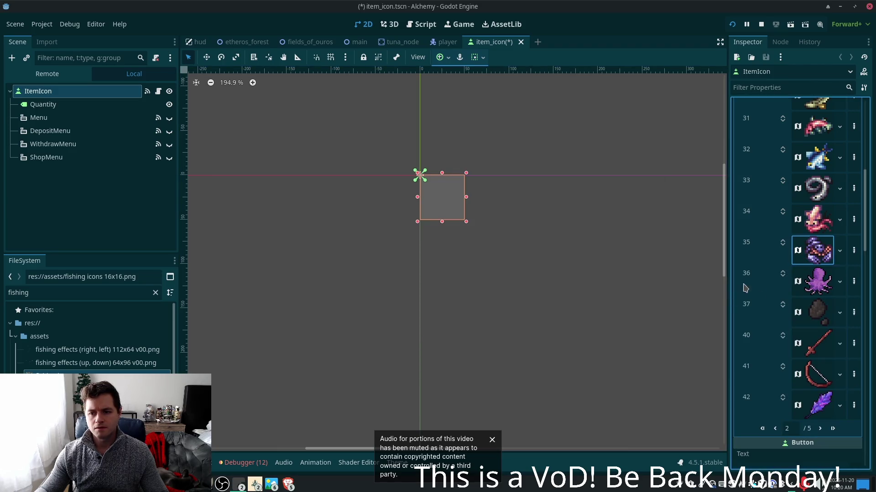
click(823, 291)
Set item 36 to the purple octopus cell at 64,80 of fishing icons 16x16.png and save item_icon.tscn
mouse_move(59, 376)
mouse_down()
mouse_move(781, 449)
mouse_move(819, 428)
mouse_up()
scroll(810, 401, down, 2)
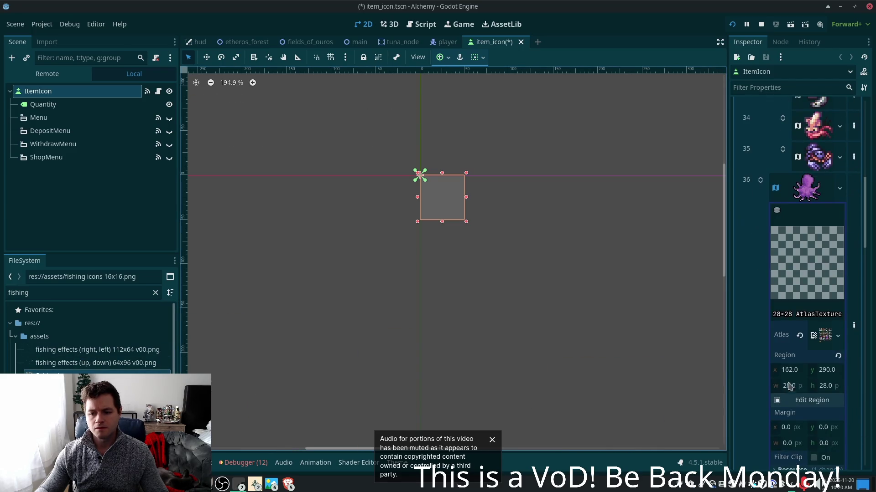
click(810, 402)
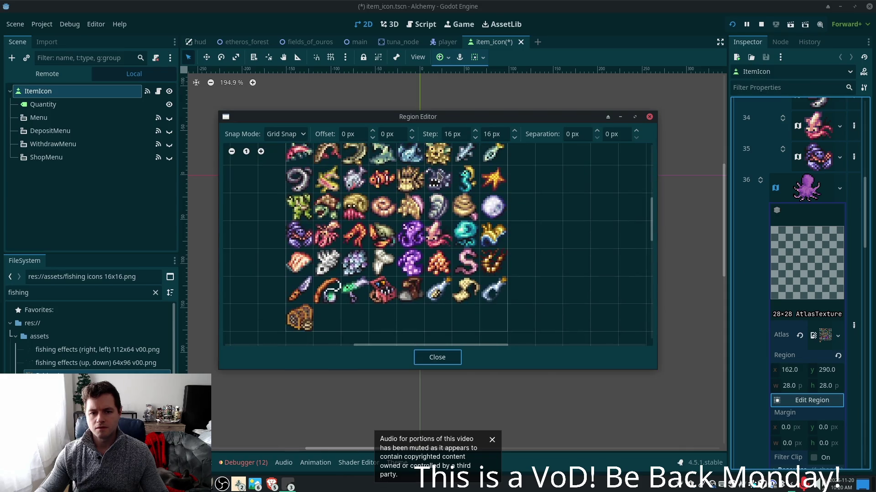
click(399, 228)
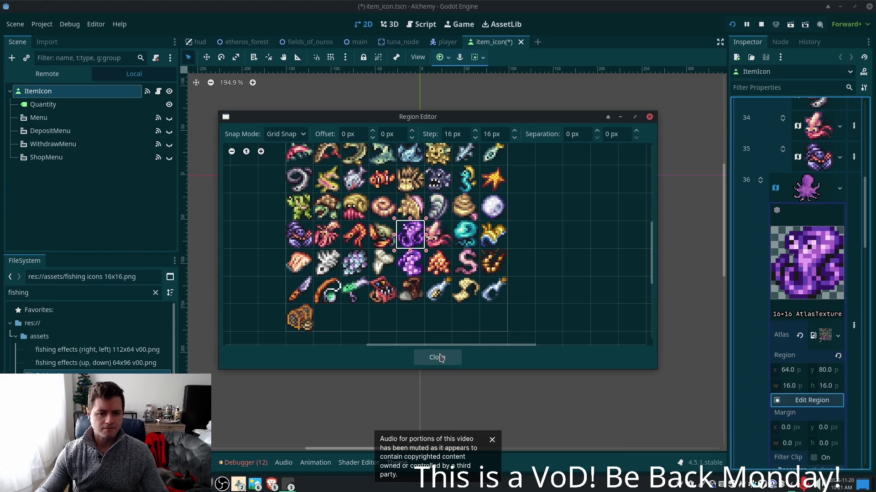
click(439, 357)
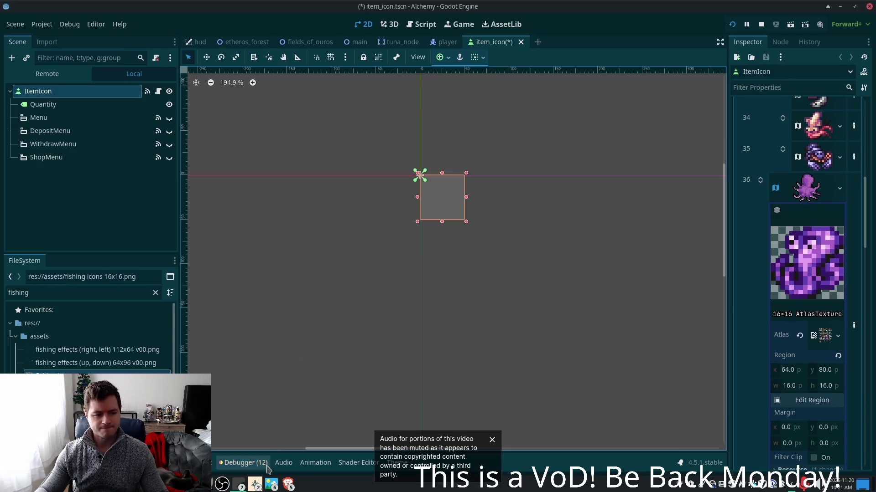
click(816, 199)
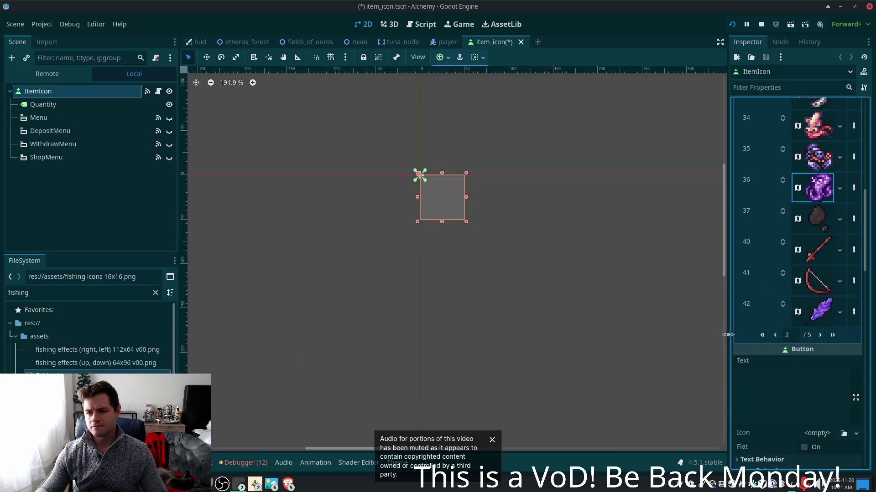
key(ctrl+s)
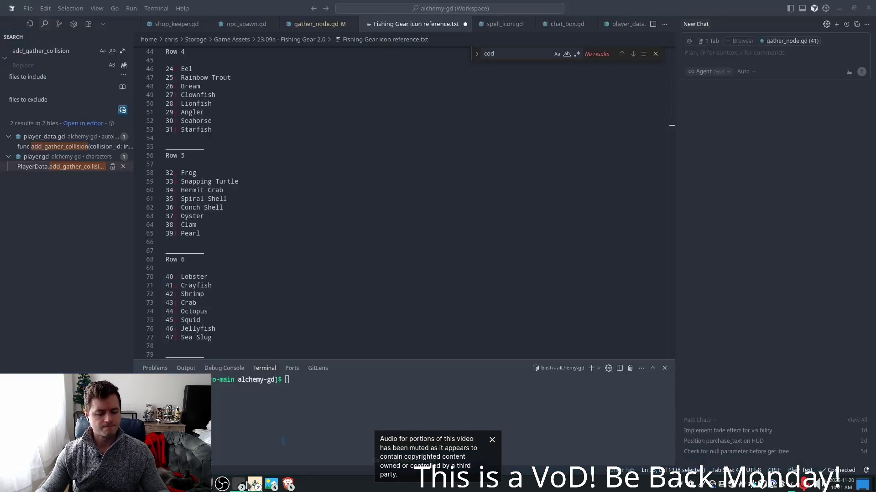
Read through Fishing Gear icon reference.txt in VS Code down to the Row 8 gear entries 56–63
click(239, 485)
scroll(261, 310, down, 6)
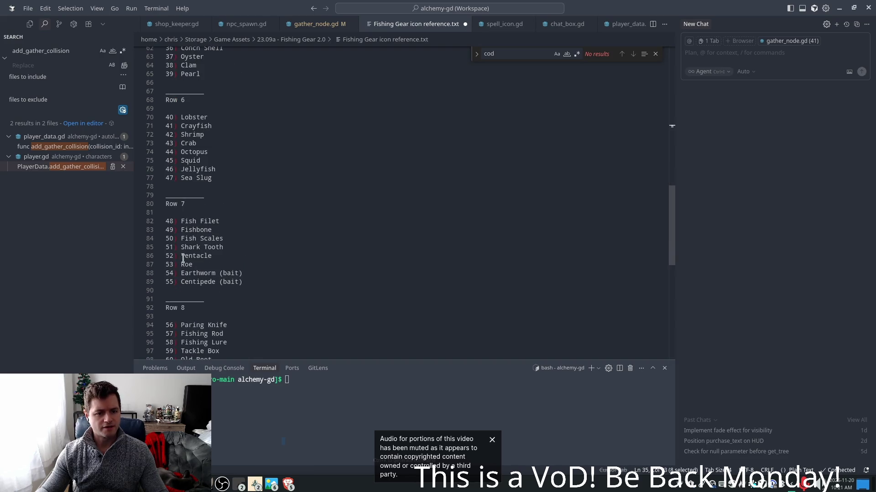
scroll(364, 296, down, 1)
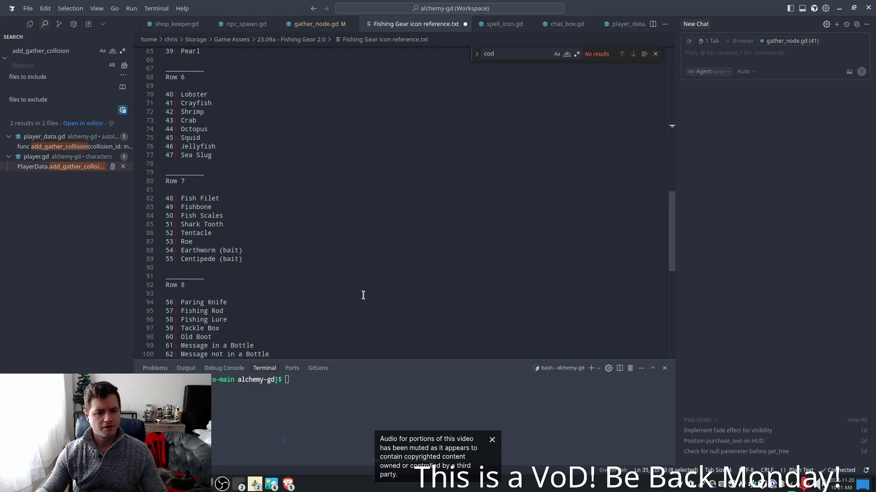
scroll(364, 296, down, 2)
scroll(362, 296, down, 1)
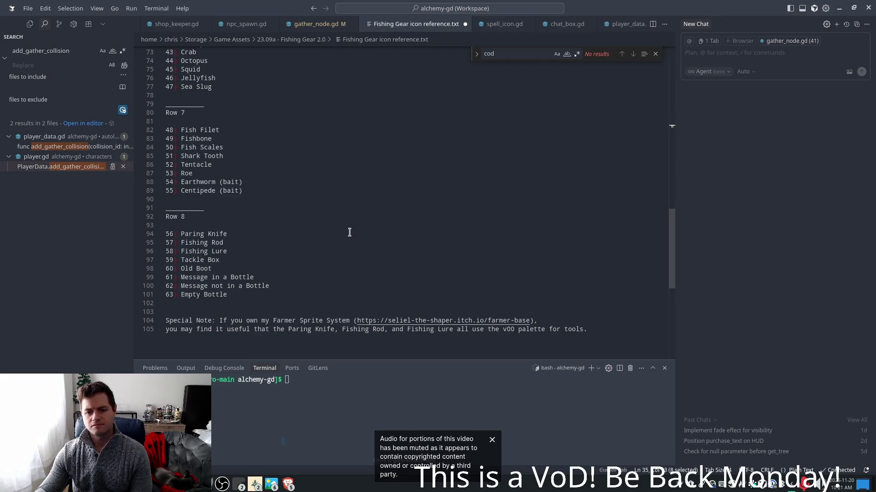
scroll(351, 235, down, 2)
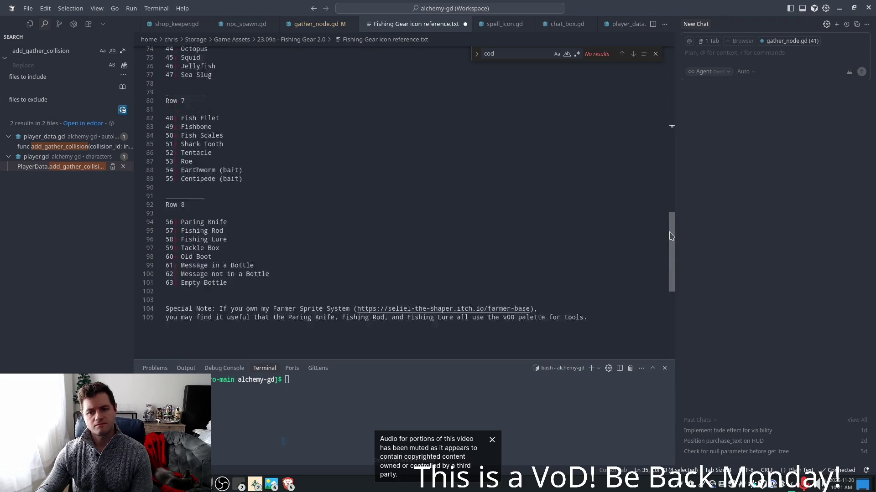
scroll(670, 228, up, 15)
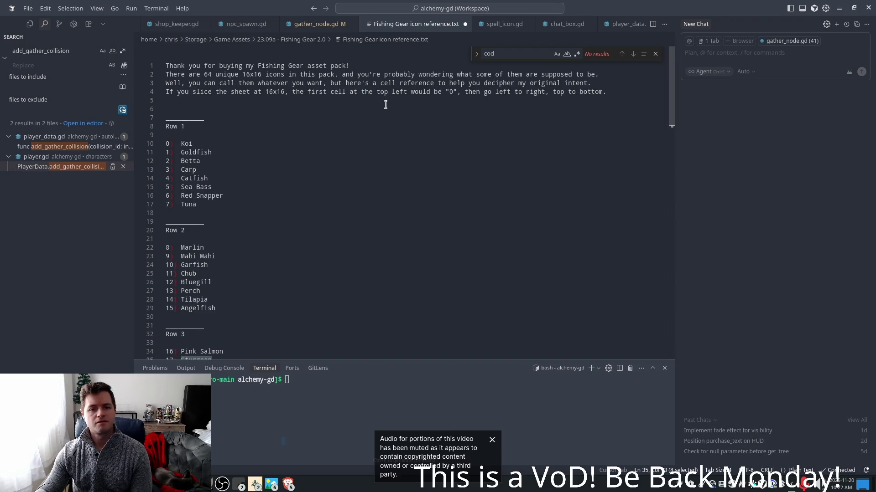
Close the Find widget, show the Explorer file tree, and return to Godot
click(655, 55)
click(379, 236)
scroll(330, 235, down, 5)
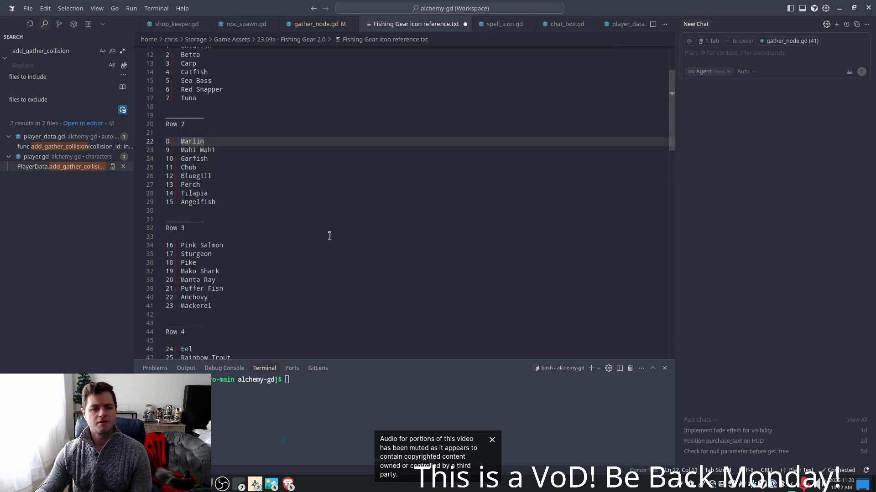
drag(670, 126, 655, 348)
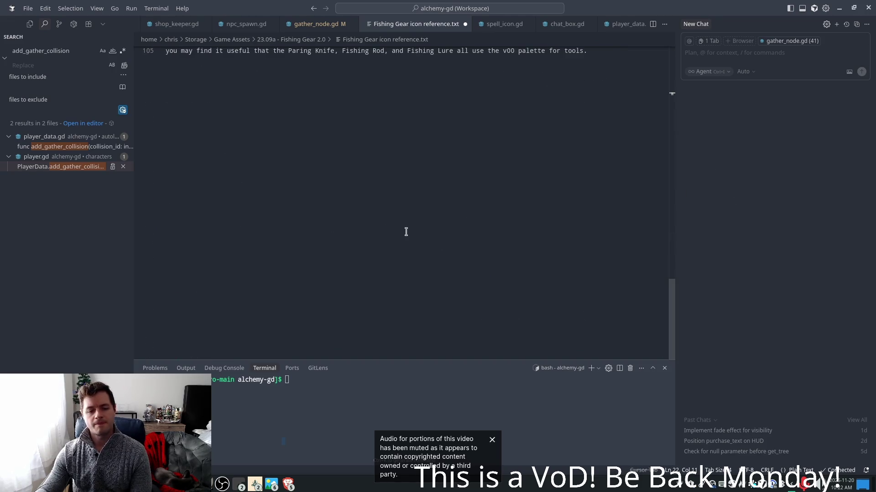
scroll(406, 231, up, 5)
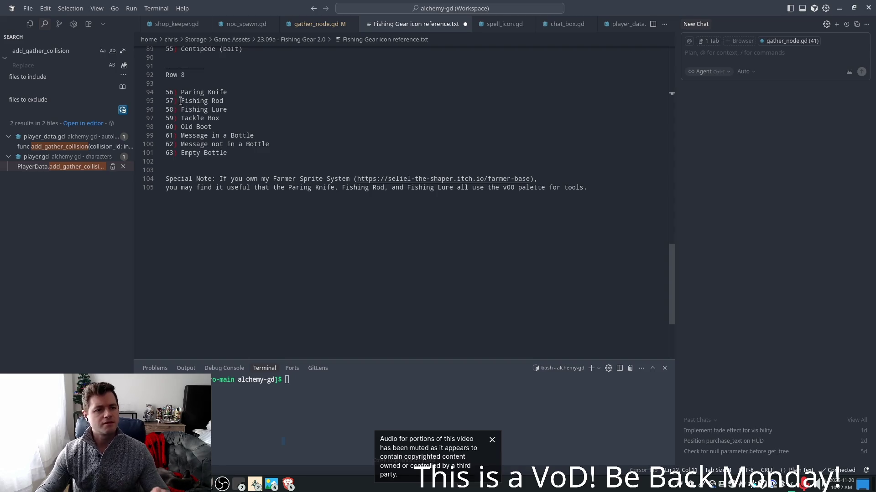
key(ctrl+shift+e)
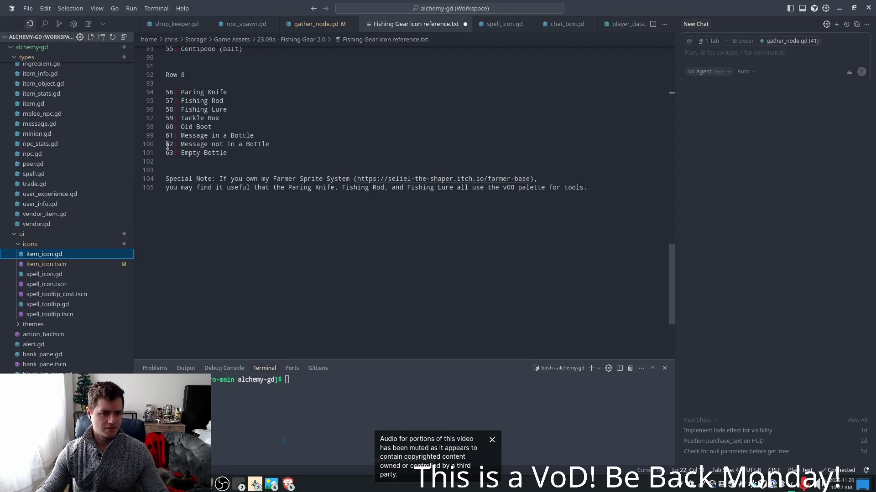
key(alt+Tab)
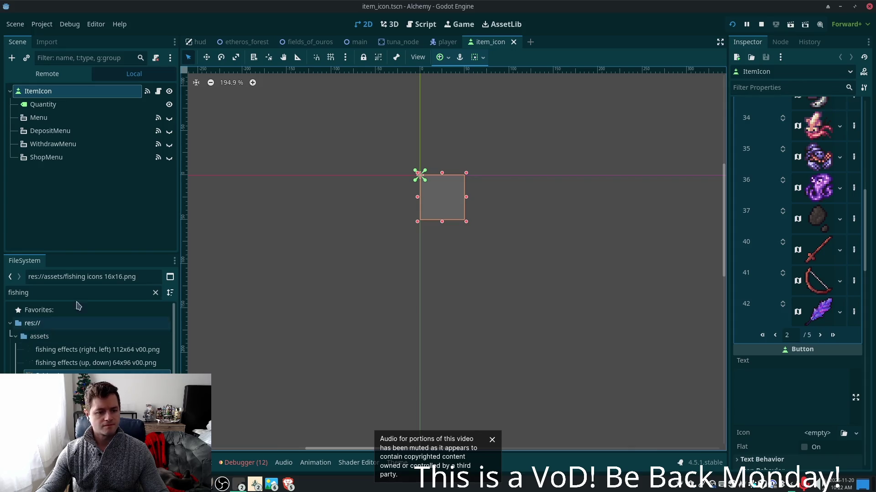
Clear the 'fishing' file filter, browse to objects/items and open bass.tscn
click(157, 293)
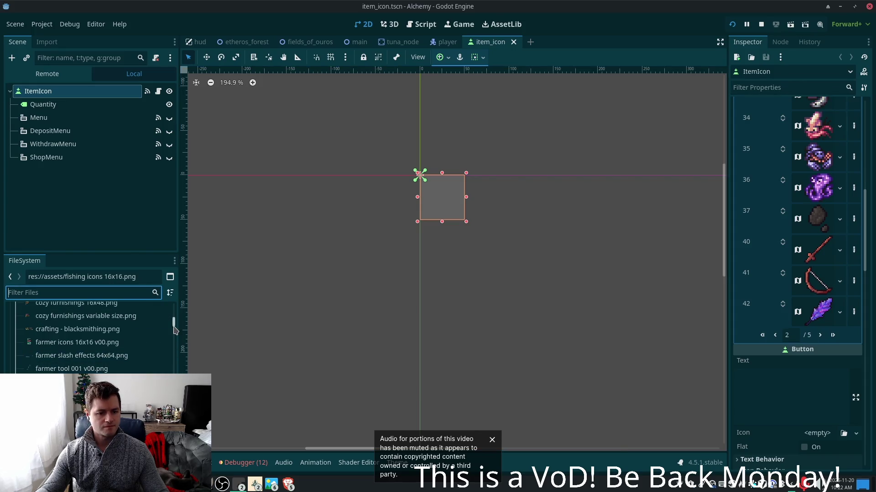
click(16, 337)
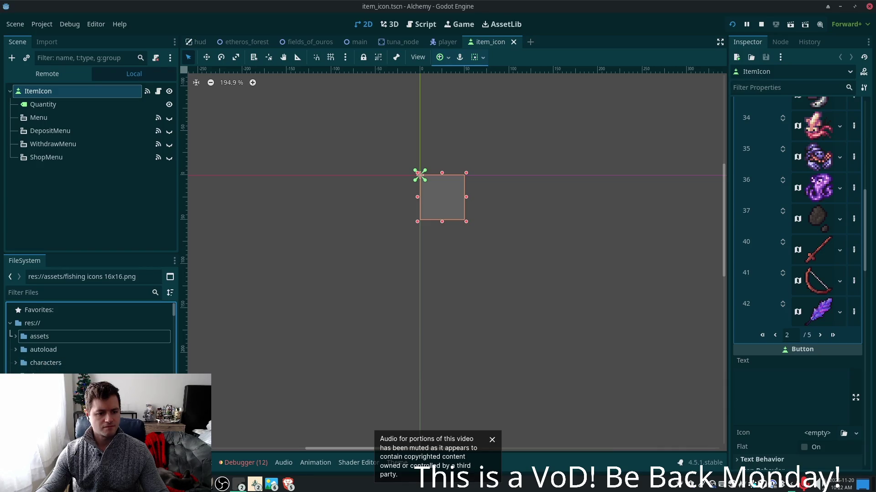
scroll(92, 337, down, 2)
scroll(91, 338, down, 3)
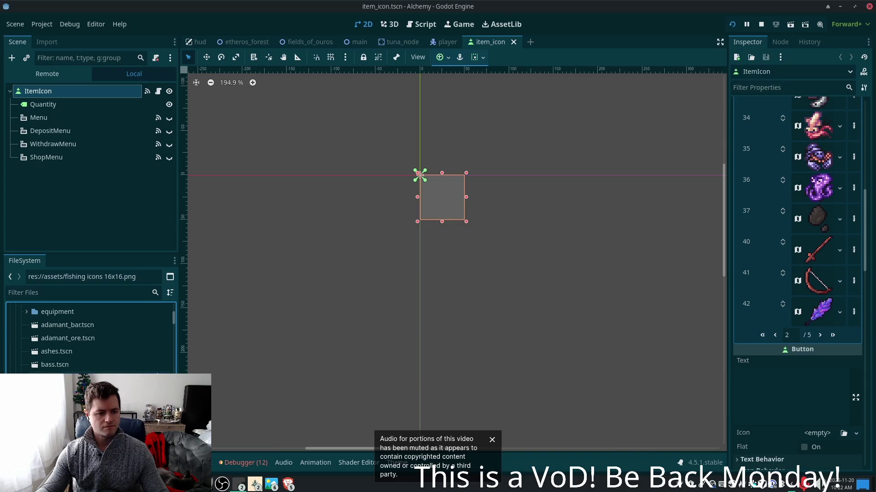
click(87, 365)
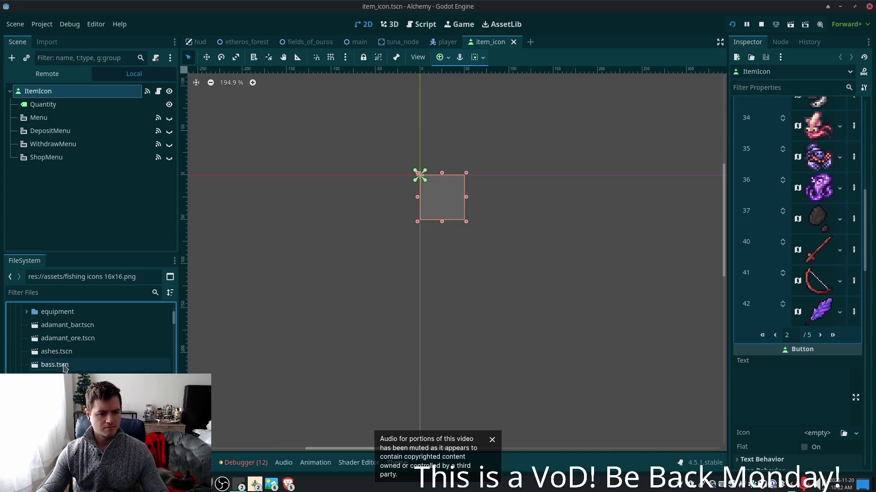
double_click(60, 368)
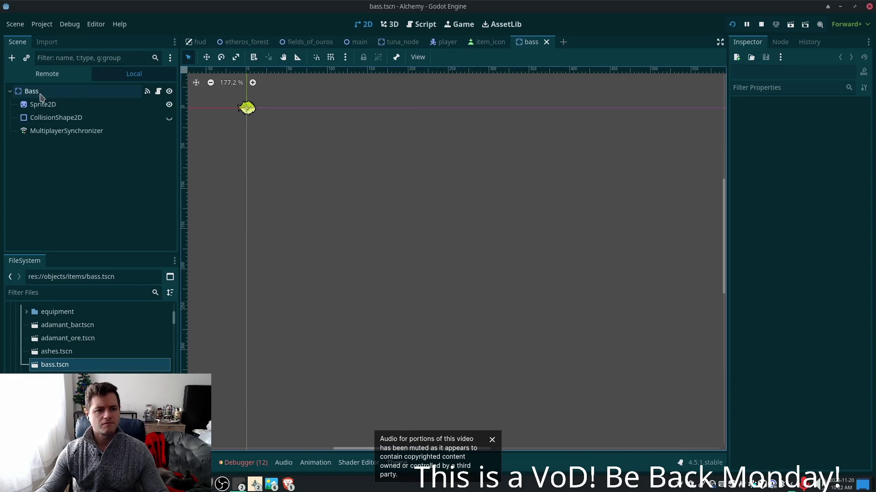
Inspect the bass Sprite2D's current texture and its resource path
click(246, 108)
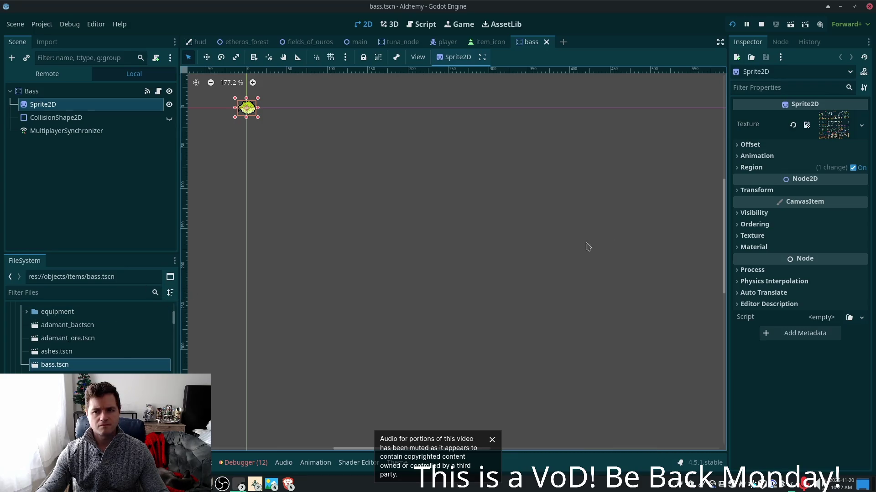
click(834, 129)
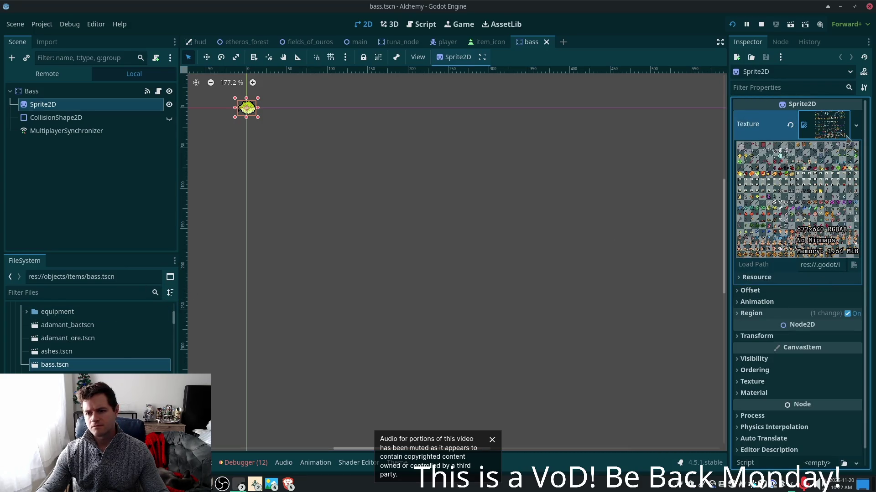
click(806, 130)
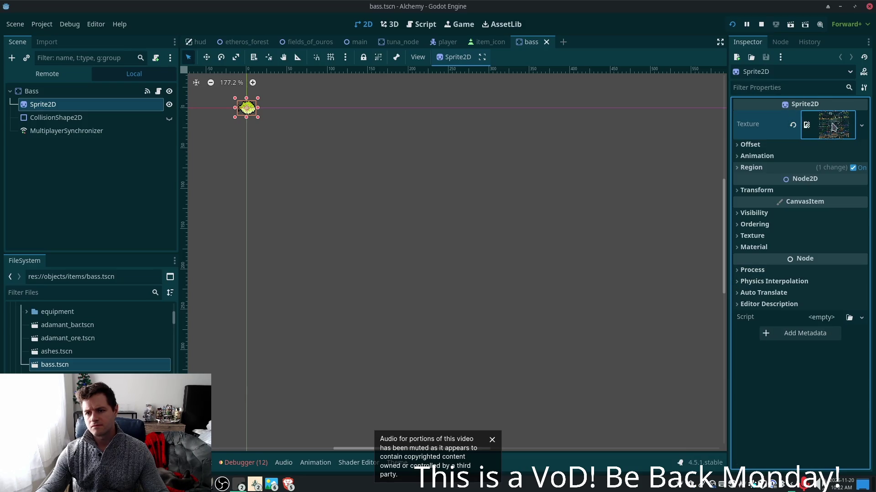
click(860, 126)
click(743, 133)
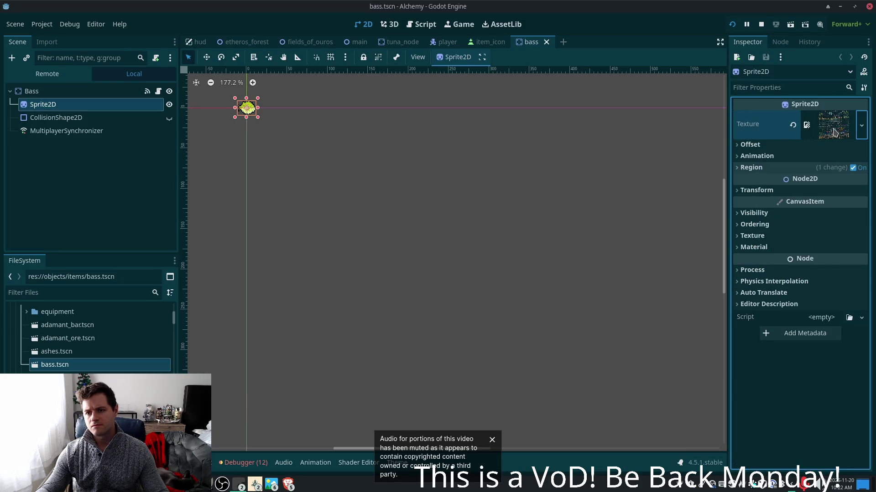
click(834, 132)
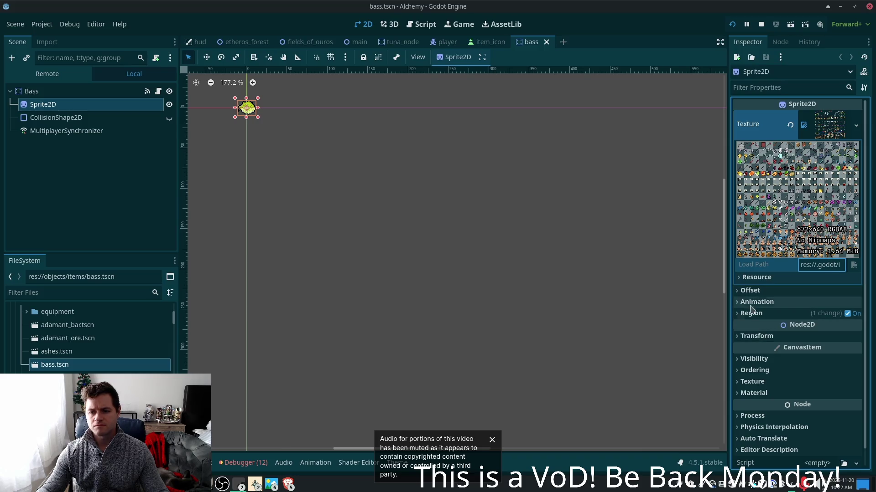
click(748, 278)
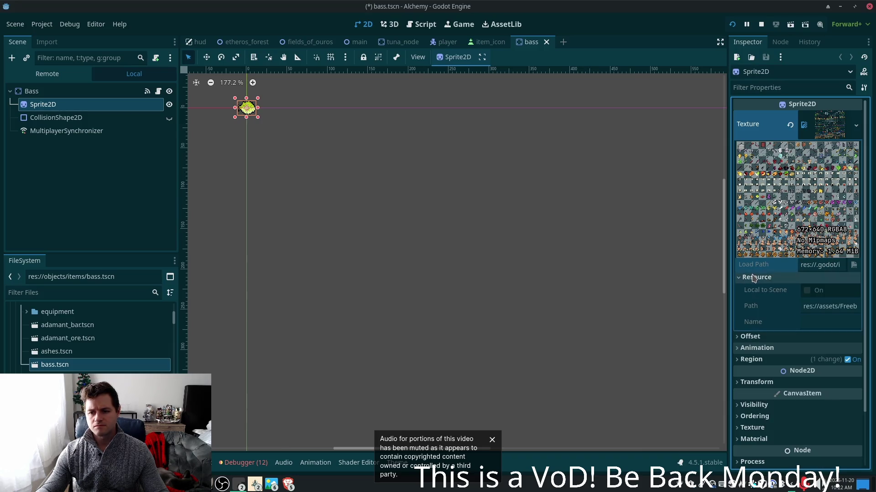
click(841, 311)
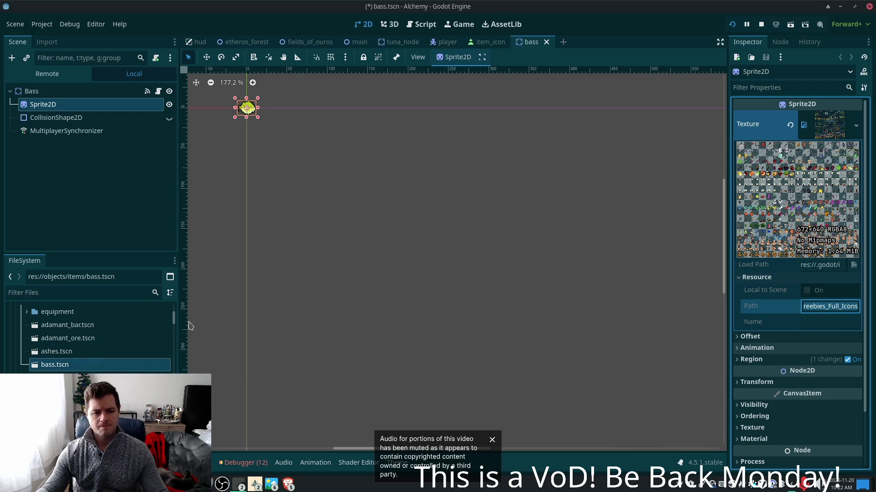
scroll(88, 349, up, 5)
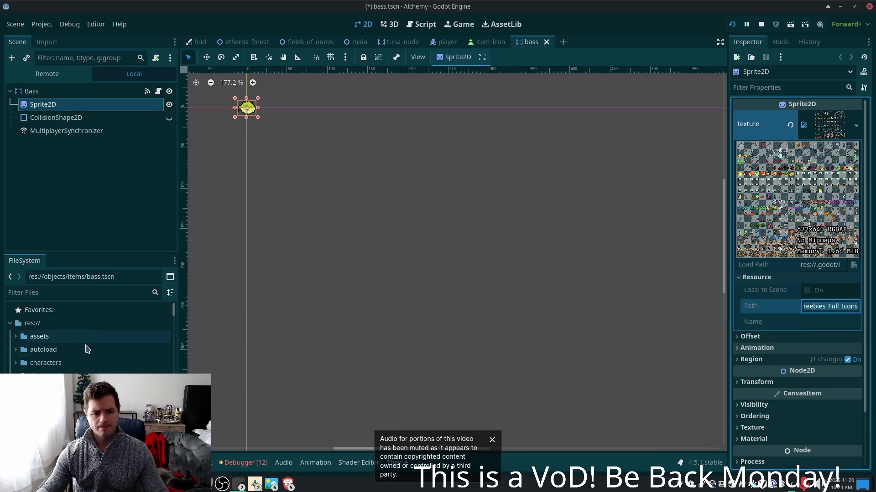
Expand res://assets and filter the FileSystem by 'fishing'
click(20, 337)
click(17, 337)
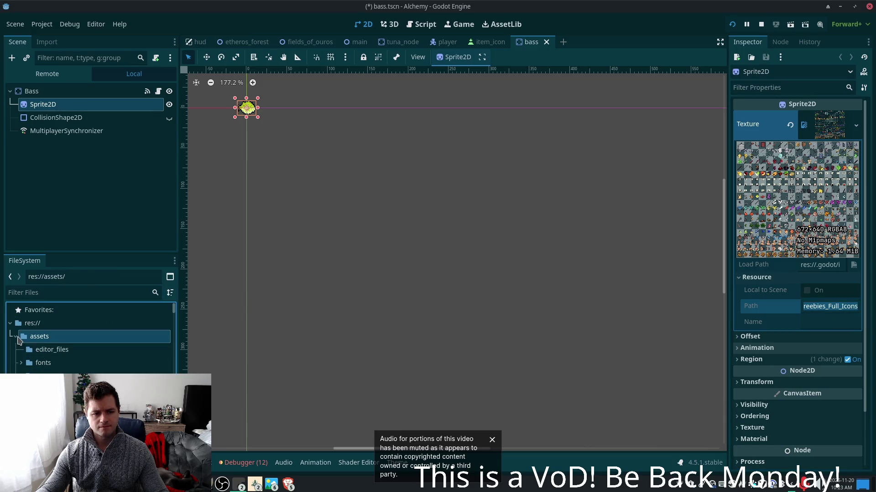
click(58, 303)
text(fi)
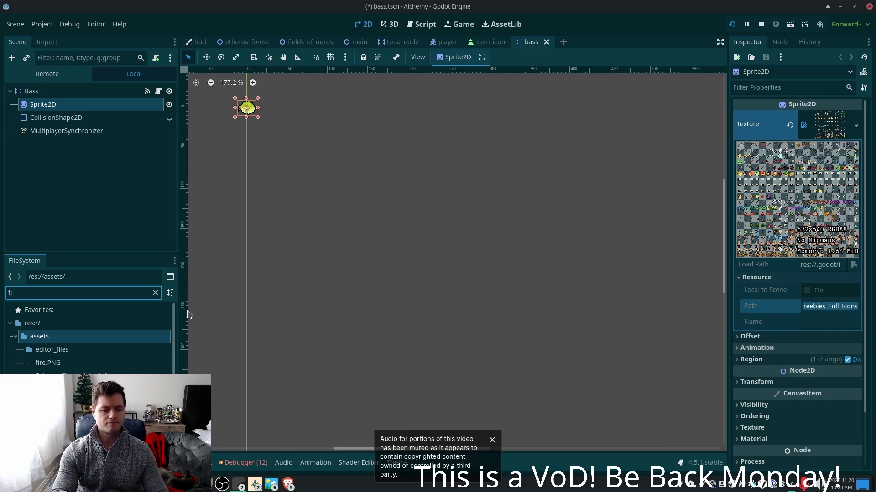
text(shing)
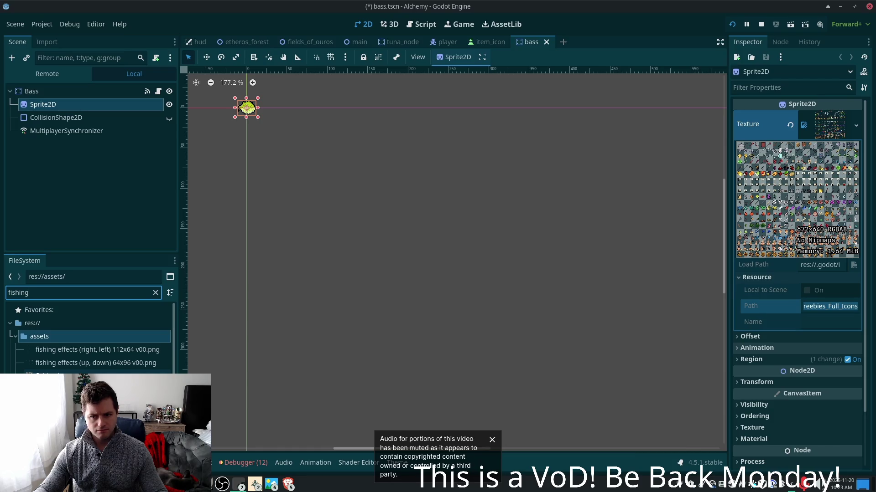
Make fishing icons 16x16.png the bass sprite's texture
click(855, 267)
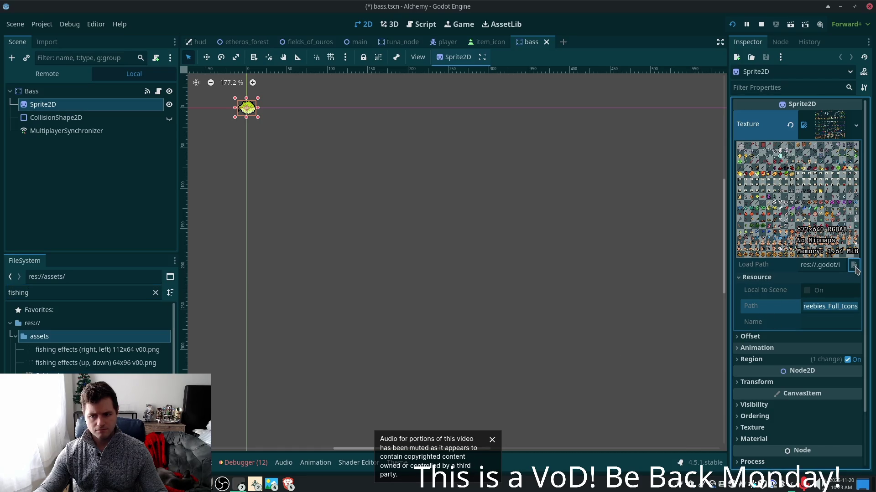
click(801, 265)
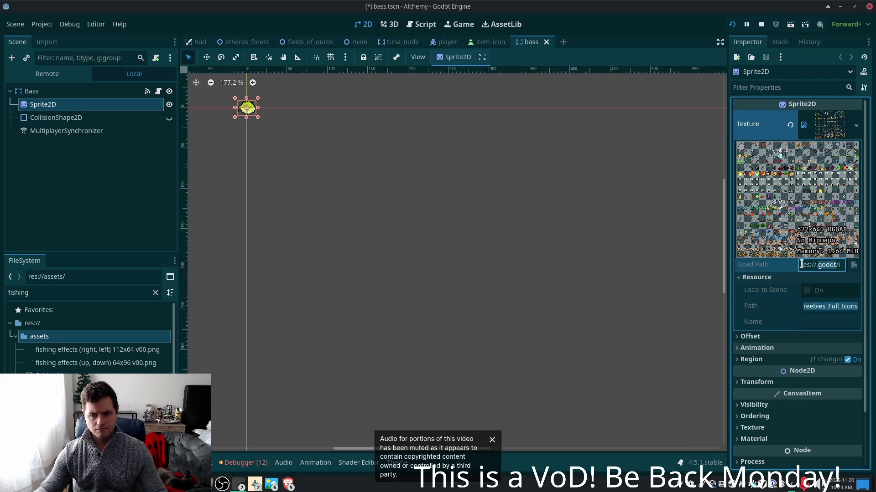
click(827, 126)
click(828, 126)
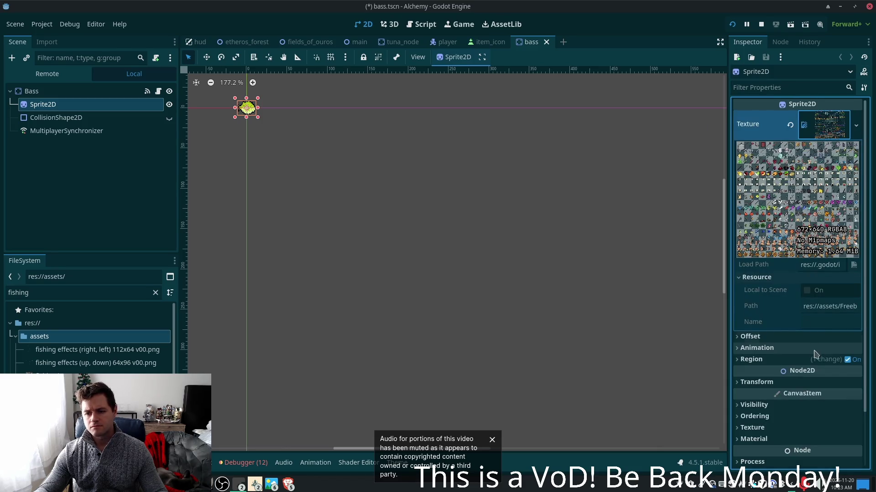
scroll(784, 332, down, 2)
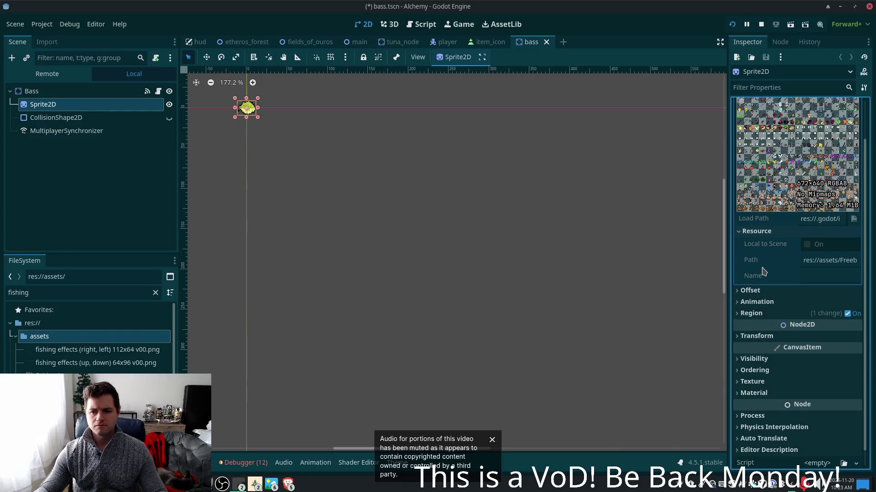
scroll(764, 272, up, 2)
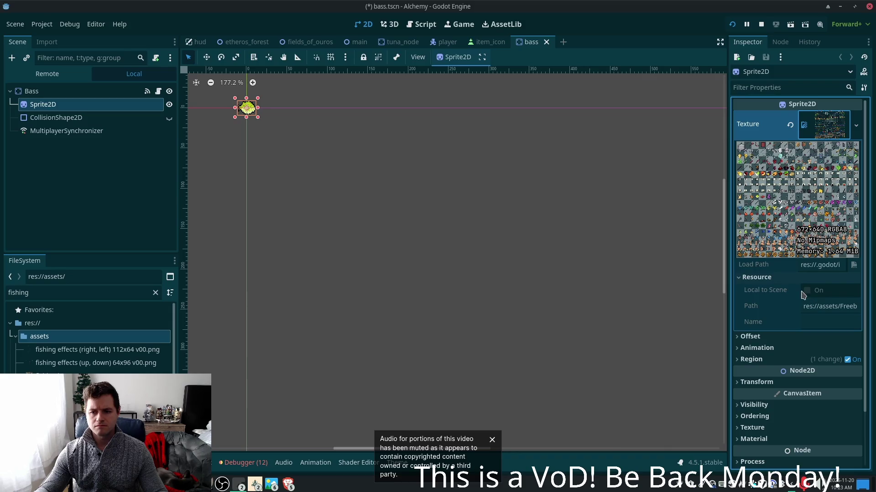
drag(820, 307, 848, 307)
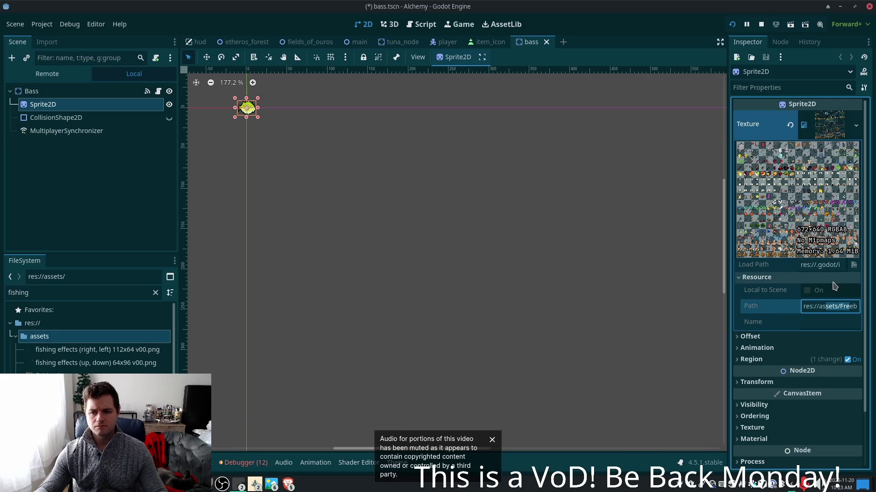
click(810, 260)
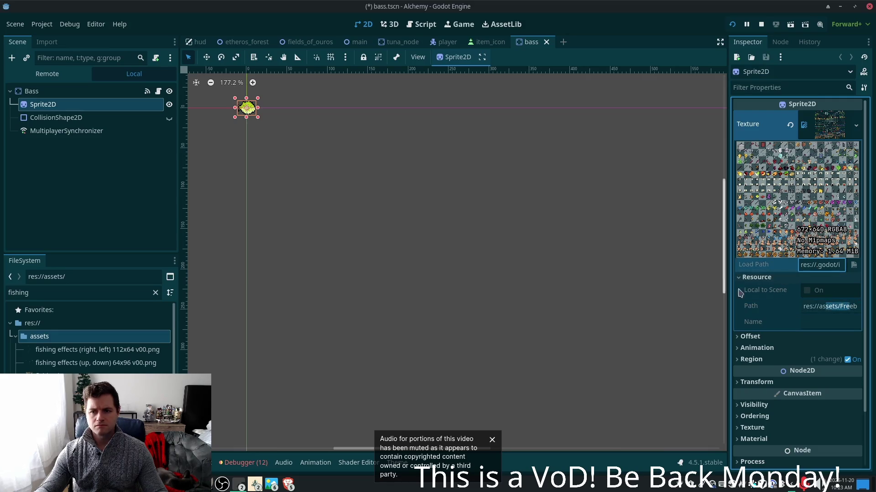
mouse_move(68, 375)
mouse_down()
mouse_move(550, 187)
mouse_move(827, 126)
mouse_up()
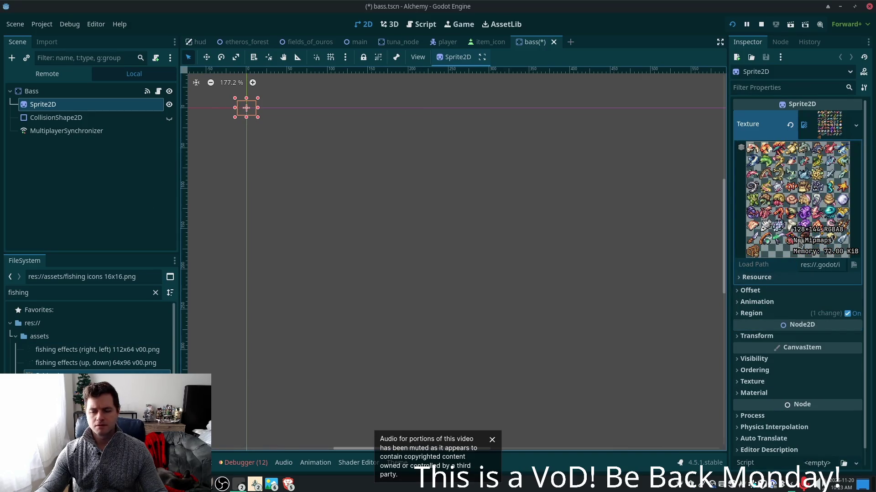
Crop the bass sprite to the 16×16 Sea Bass cell at x 80, y 0 and save bass.tscn
click(737, 313)
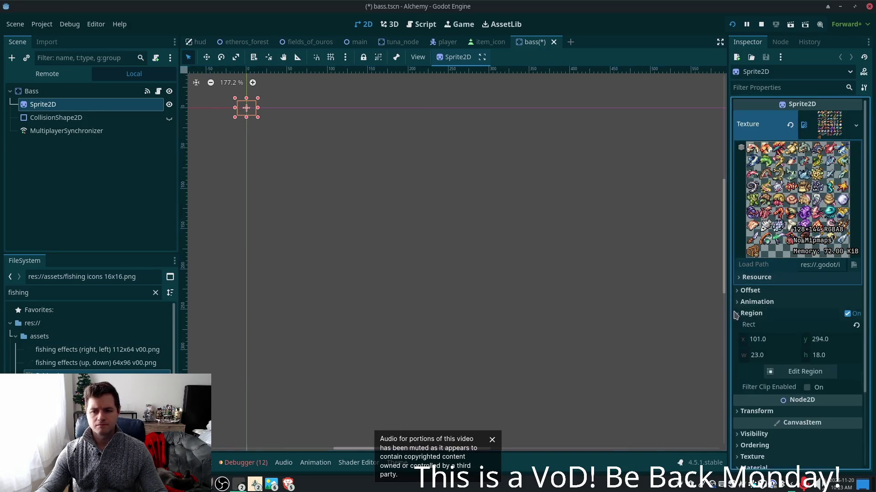
click(805, 372)
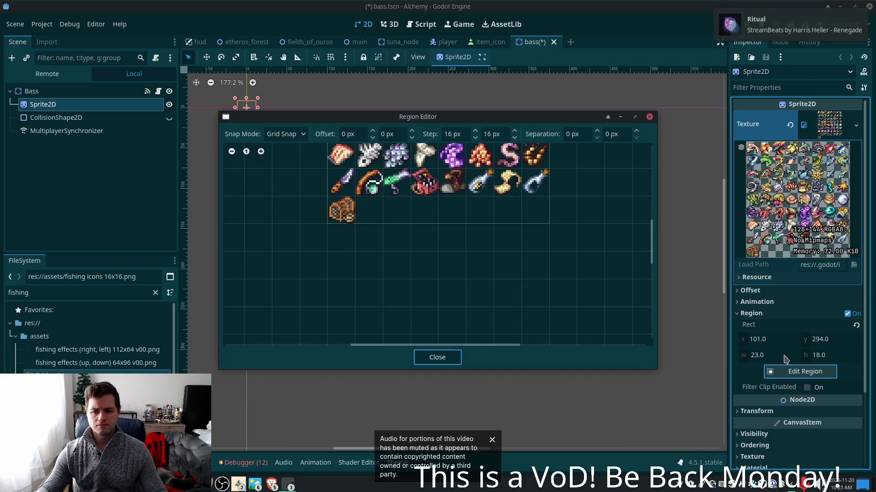
scroll(541, 326, up, 3)
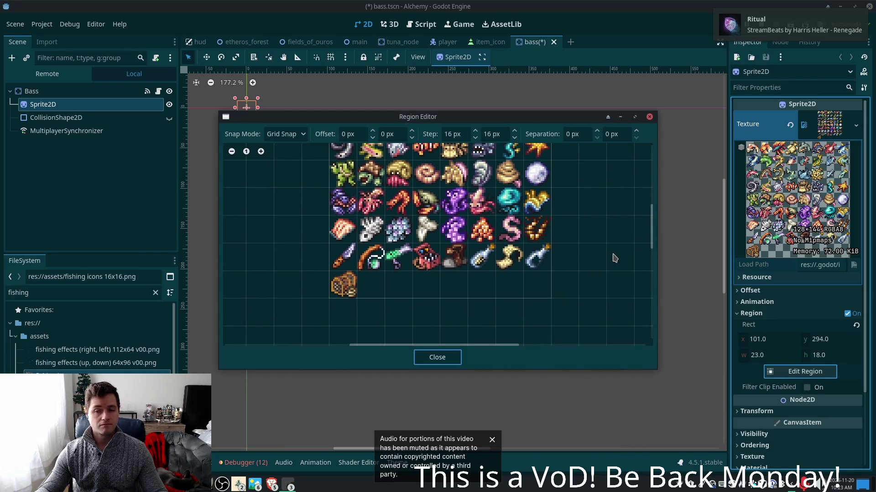
drag(597, 245, 602, 339)
scroll(602, 339, up, 2)
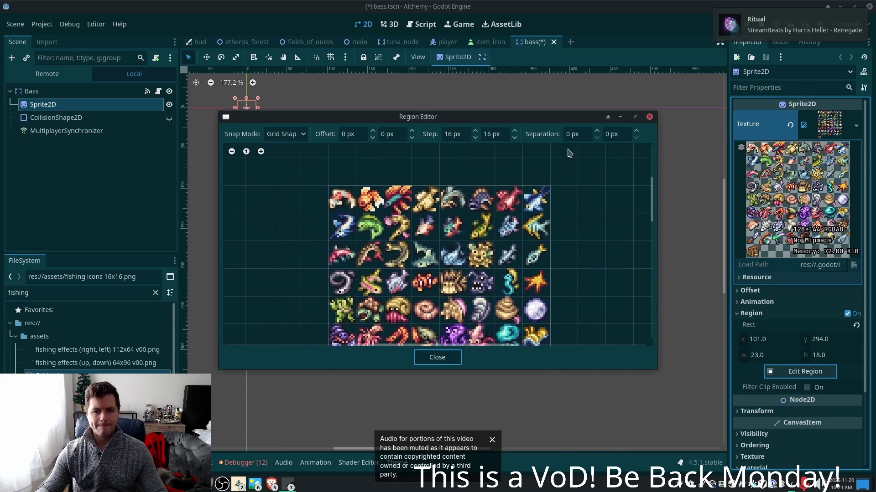
click(474, 194)
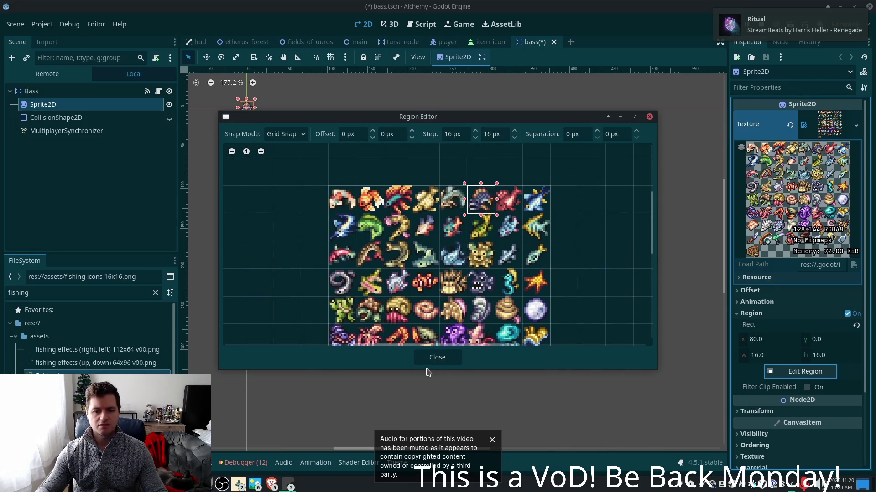
click(440, 358)
key(ctrl+s)
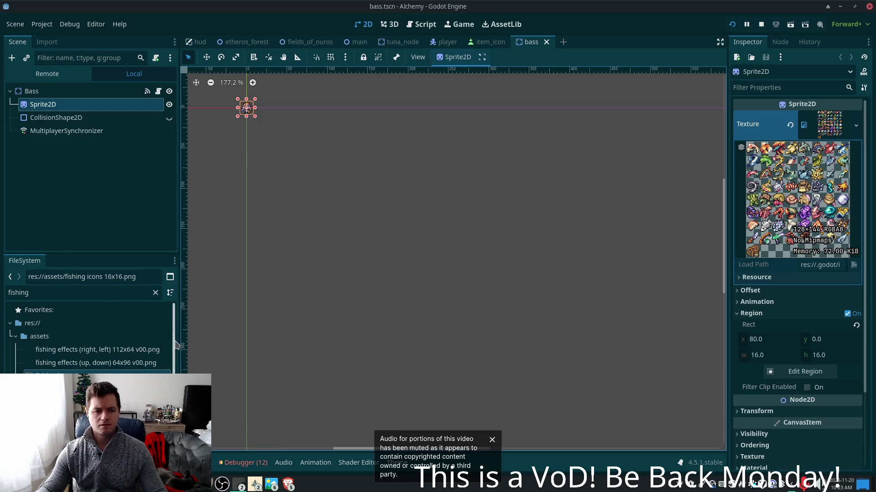
scroll(132, 360, down, 1)
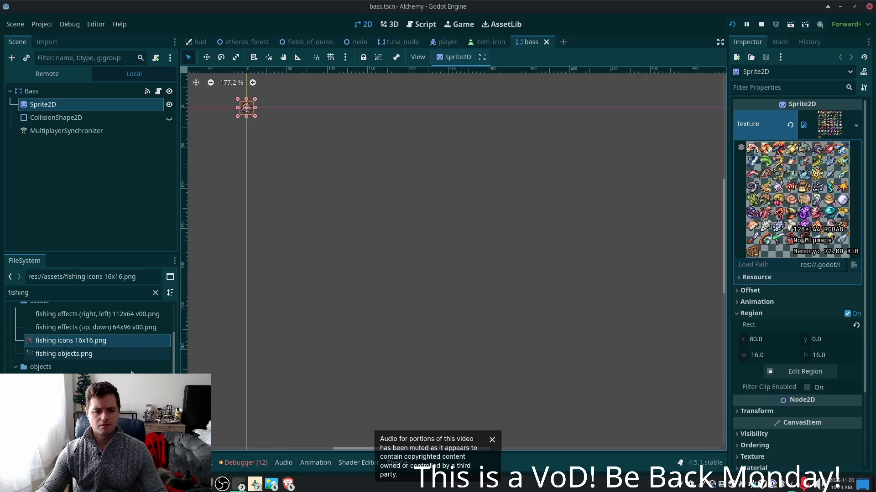
click(41, 292)
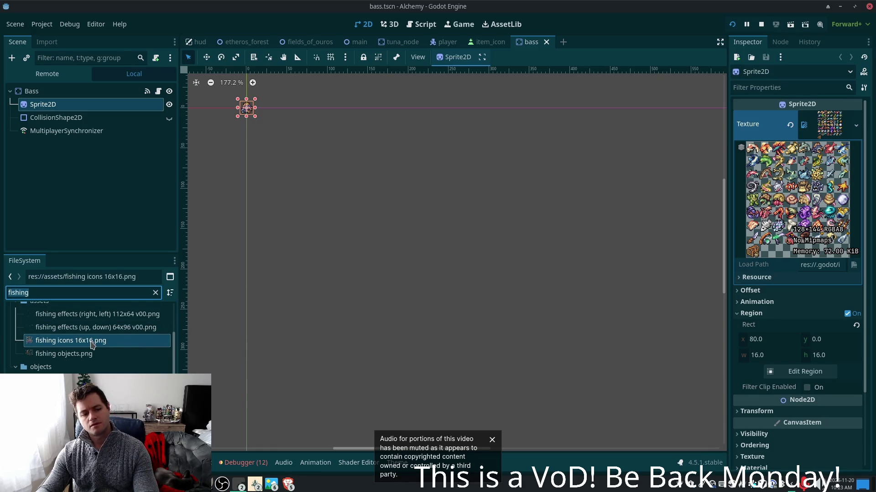
mouse_move(91, 346)
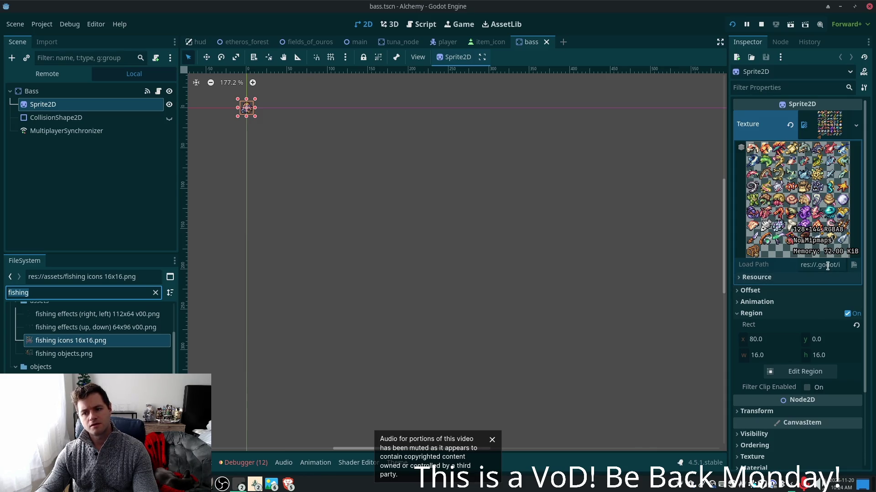
right_click(851, 267)
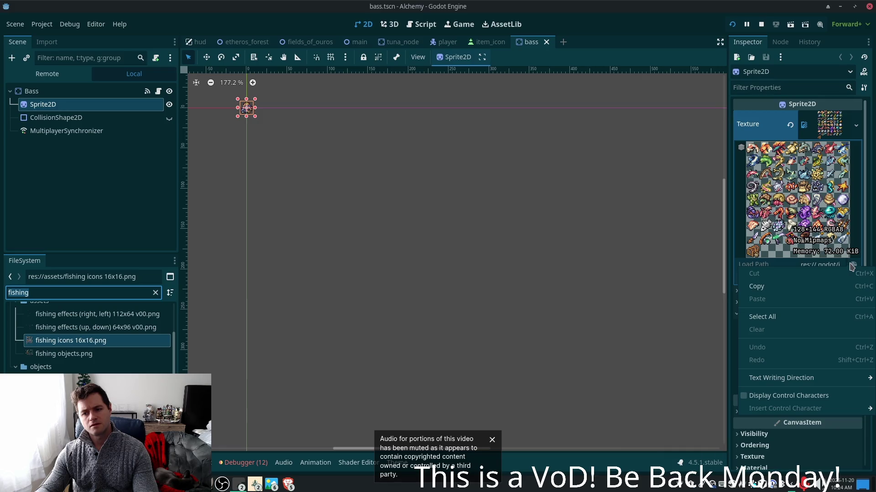
click(735, 286)
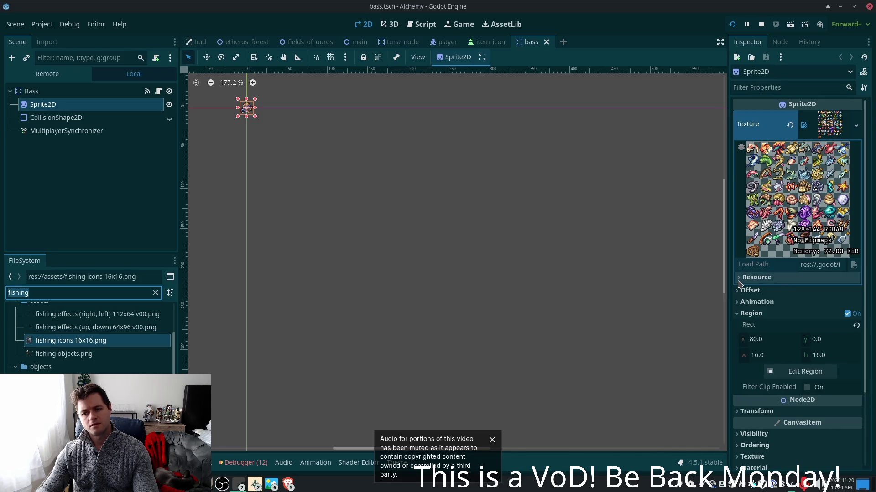